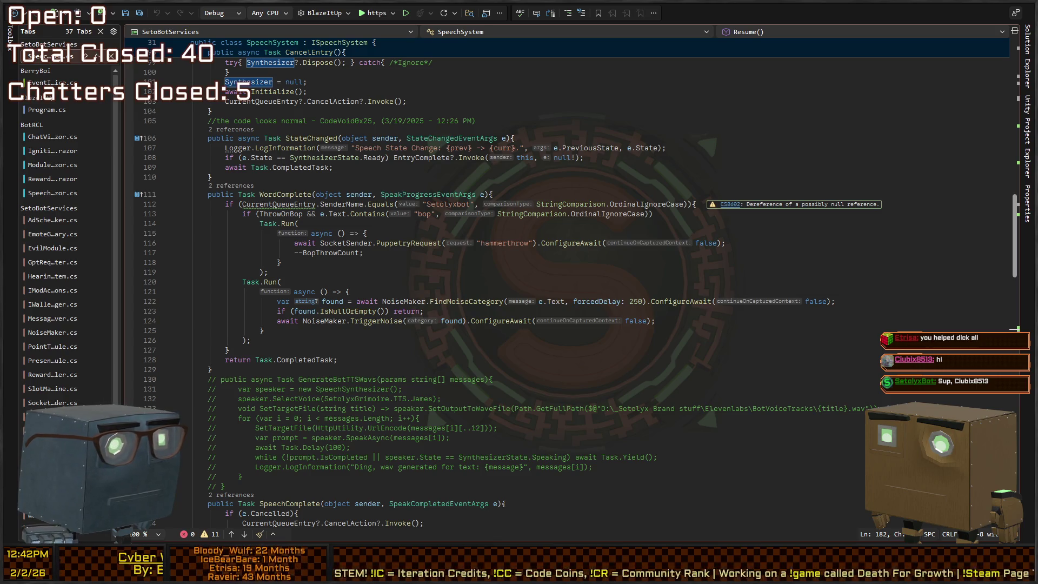
- Extend the Ready check on line 108 with ||(CurrentPrompt?.IsCompleted??false) and reformat the document
scroll(541, 282, up, 4)
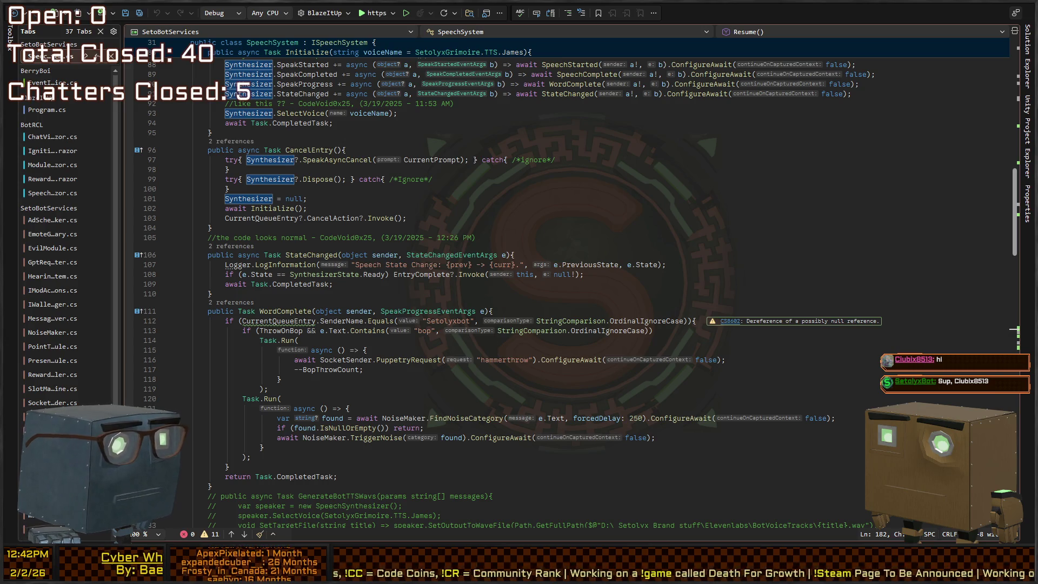
click(379, 275)
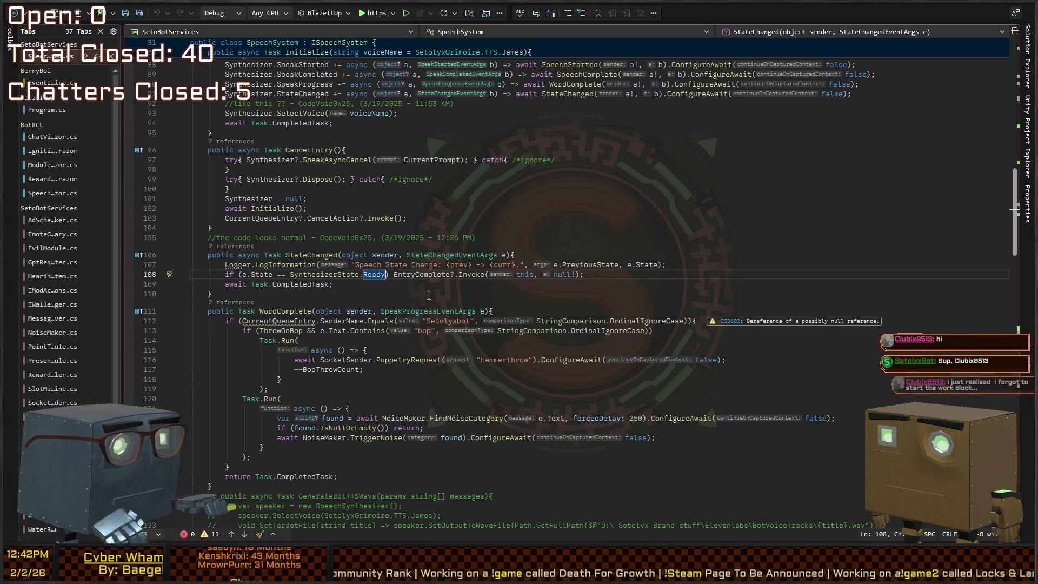
text(||CurrentPrompt?.IsCompleted)
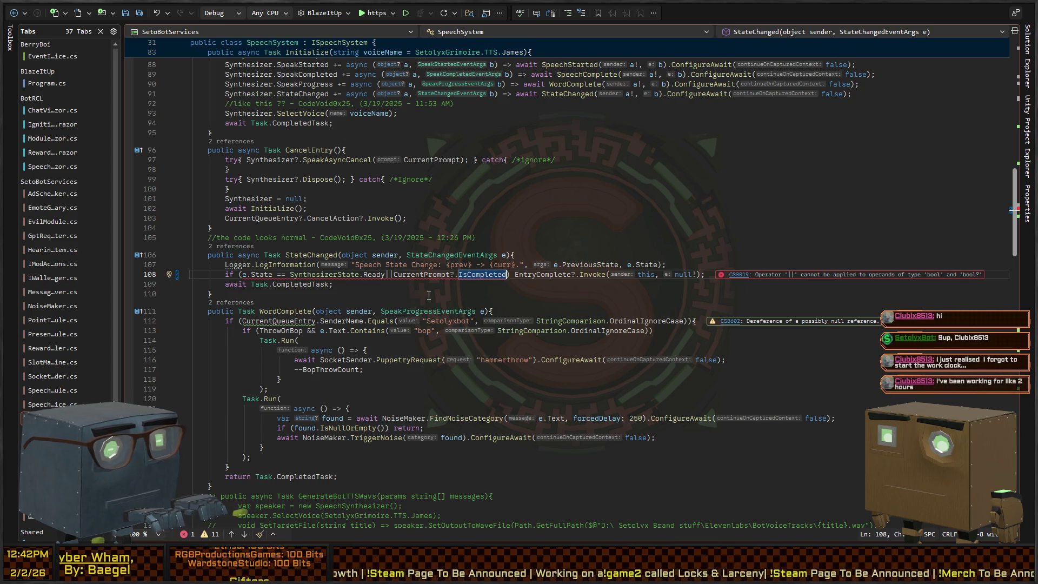
text(??false)
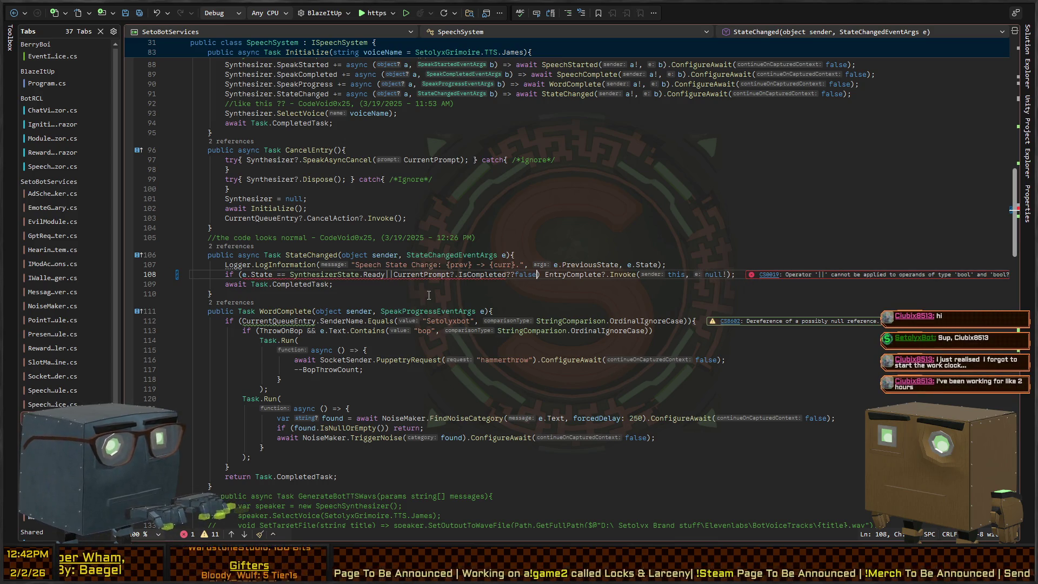
key(ctrl+shift+Left)
key(ctrl+shift+Left)
key(ctrl+shift+Left)
text(()
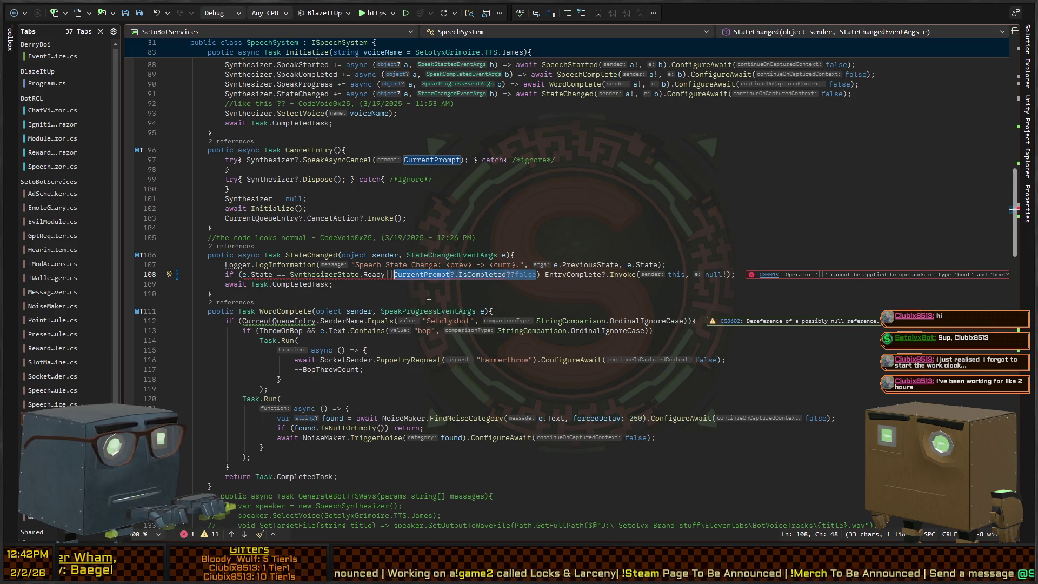
key(Left)
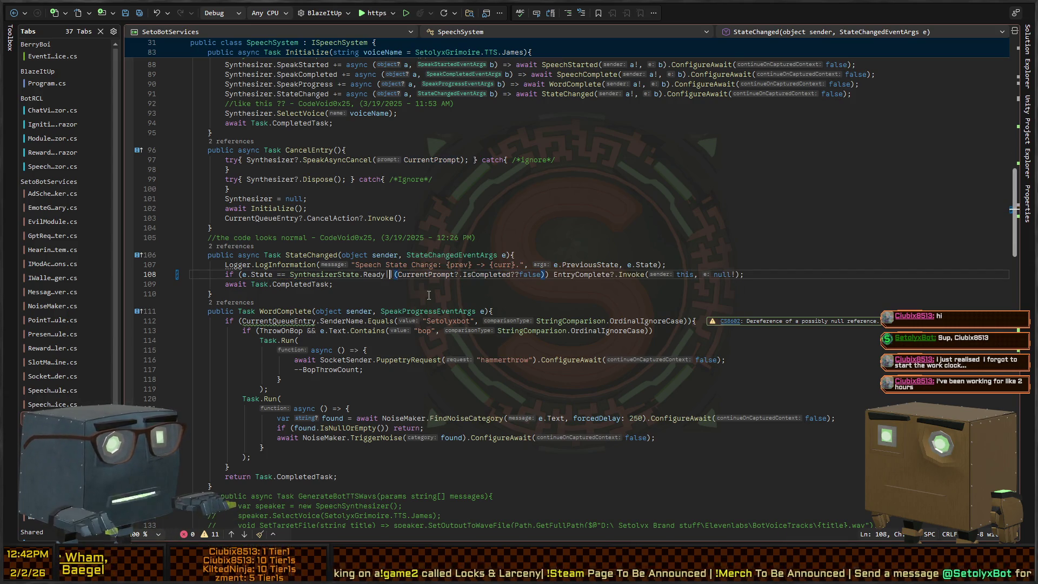
key(ctrl+Right)
key(Right)
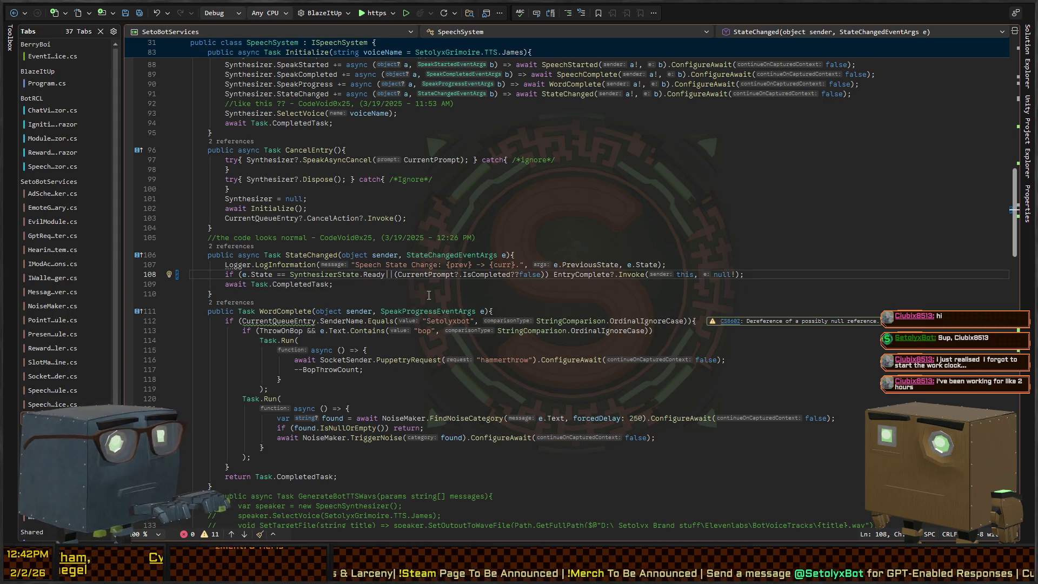
key(ctrl+k)
key(ctrl+e)
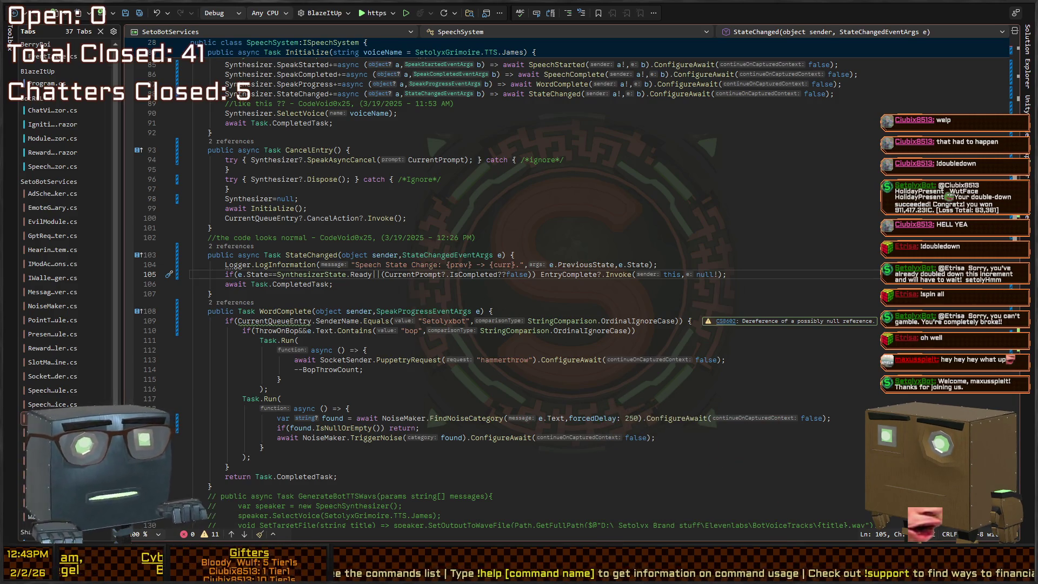
- Leave SpeechSystem.cs for the Assembly-CSharp window holding SceneOrchestrator.cs
click(718, 268)
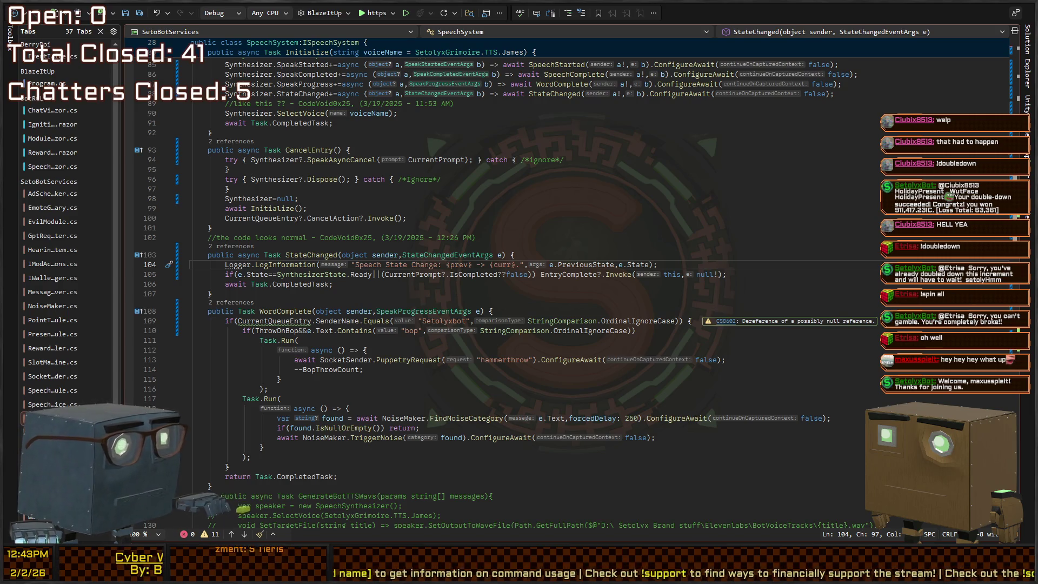
key(alt+Tab)
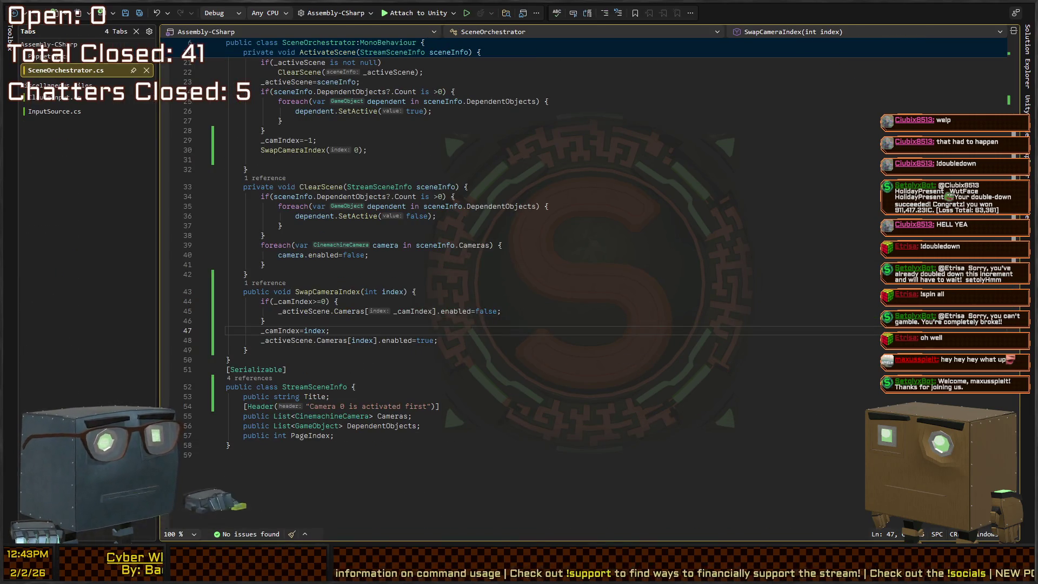
- In Unity, check the running game in the maximized Game view, then restore the editor layout
key(alt+Tab)
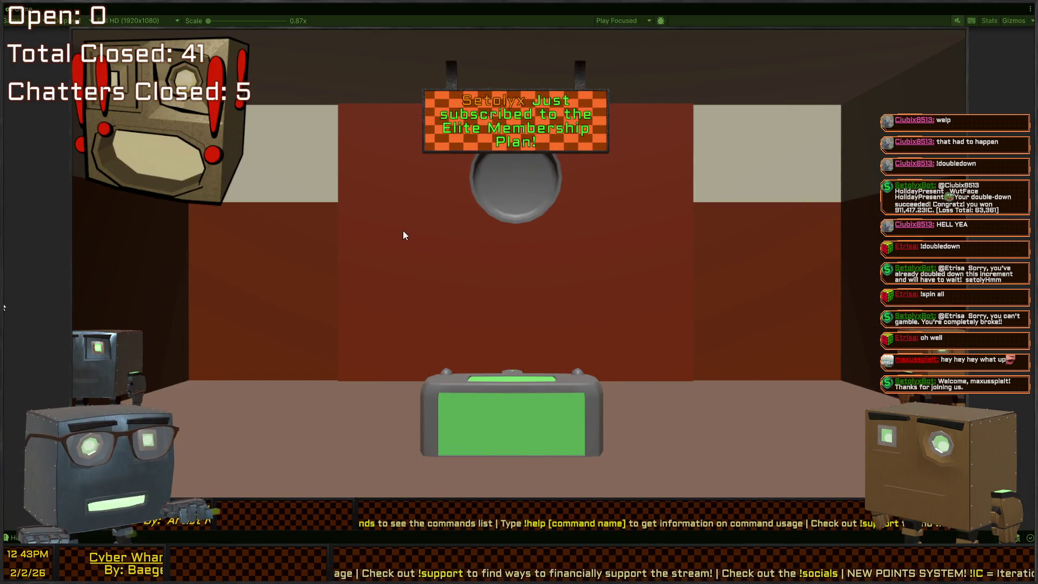
click(585, 248)
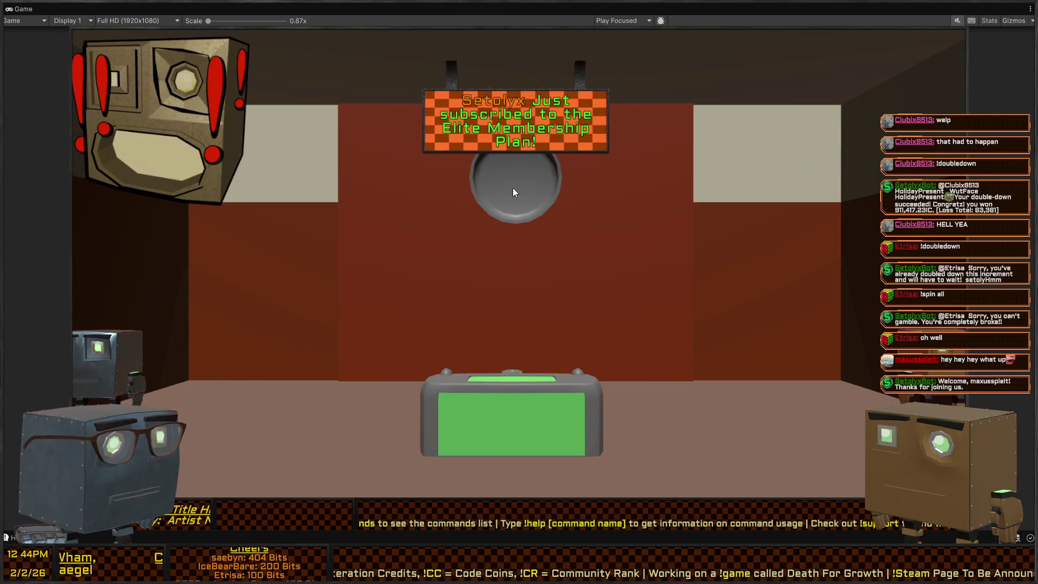
key(shift+space)
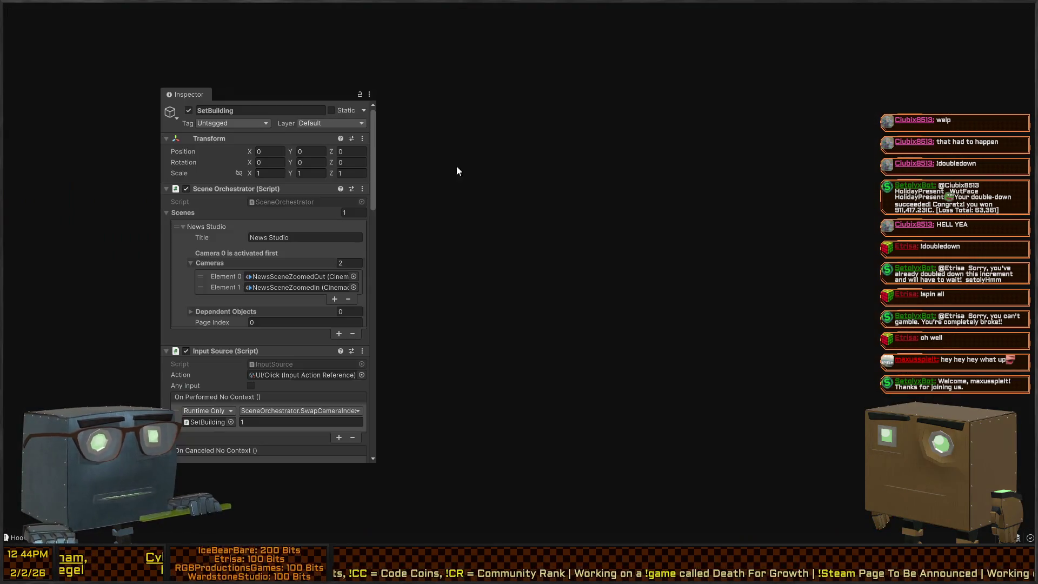
- Orbit and enlarge the Scene view, then add a second News Studio entry to the Scenes list
mouse_move(688, 114)
mouse_down()
mouse_move(658, 106)
mouse_move(930, 95)
mouse_move(908, 87)
mouse_up()
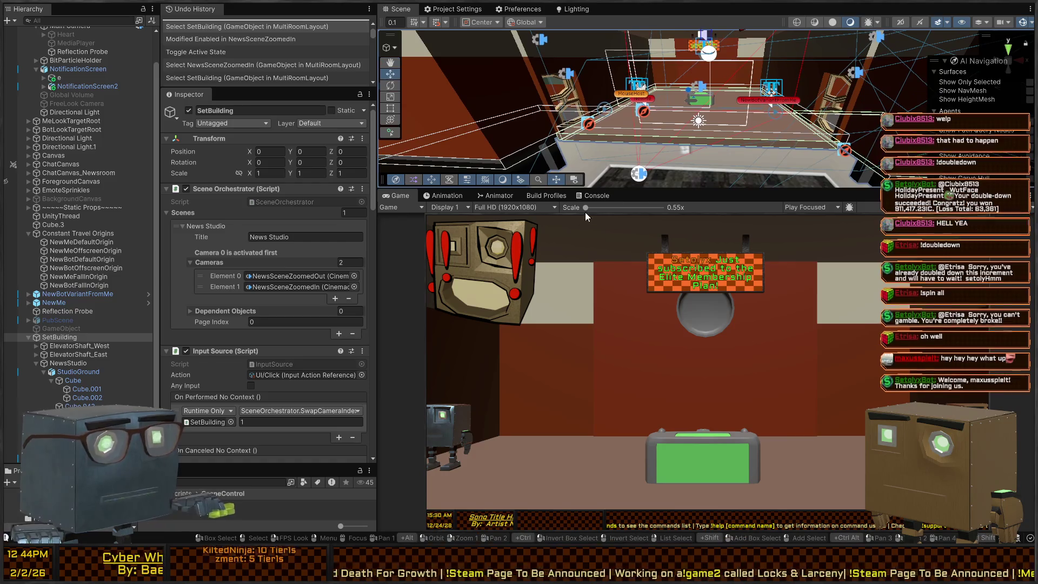
drag(595, 189, 595, 352)
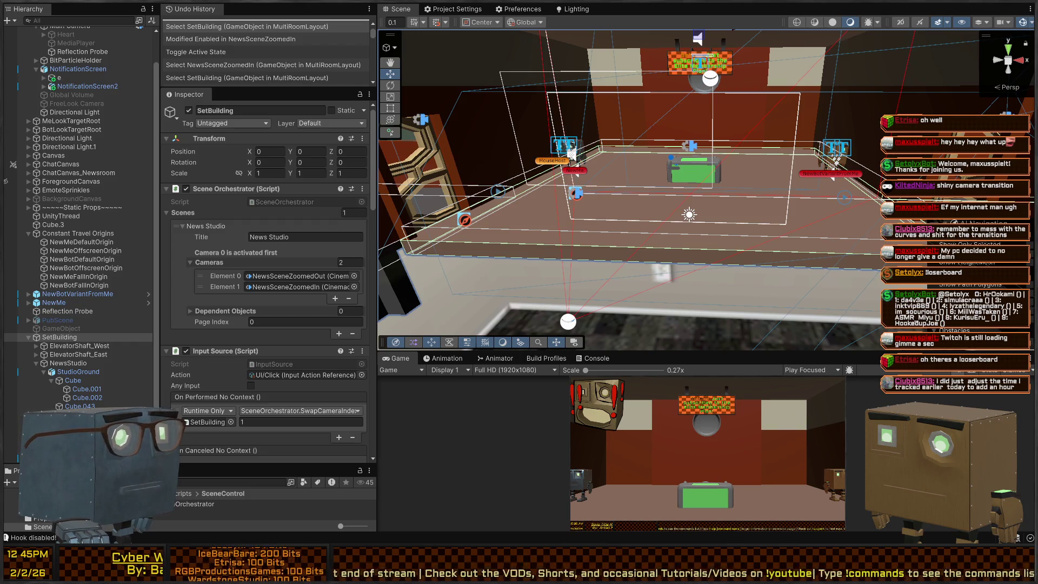
mouse_move(671, 163)
mouse_down()
mouse_move(689, 142)
mouse_move(715, 138)
mouse_move(472, 179)
mouse_move(724, 192)
mouse_up()
click(339, 334)
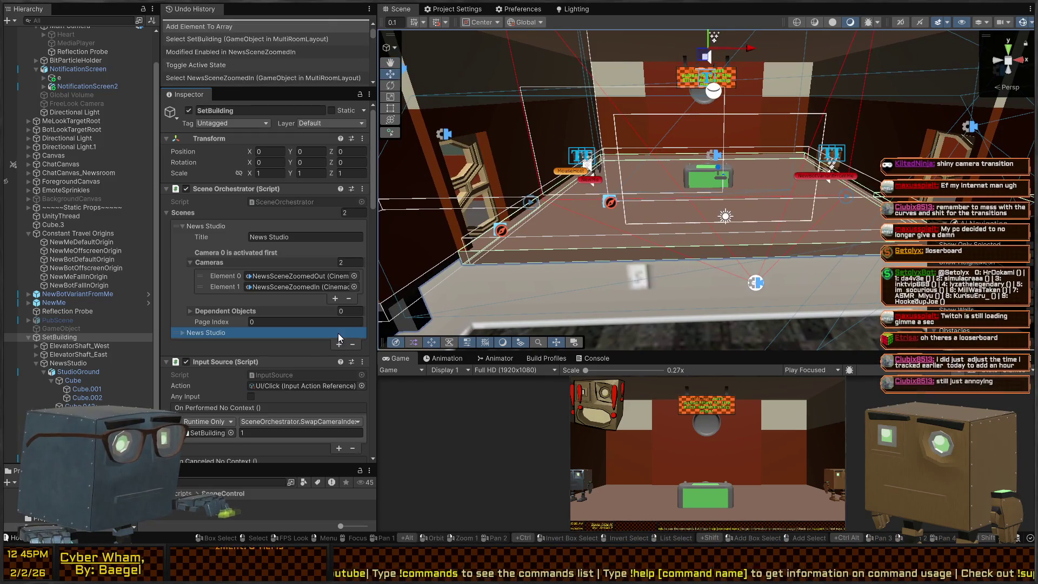
- Title the second scene 'West Elevator' and expand its Cameras list
click(255, 344)
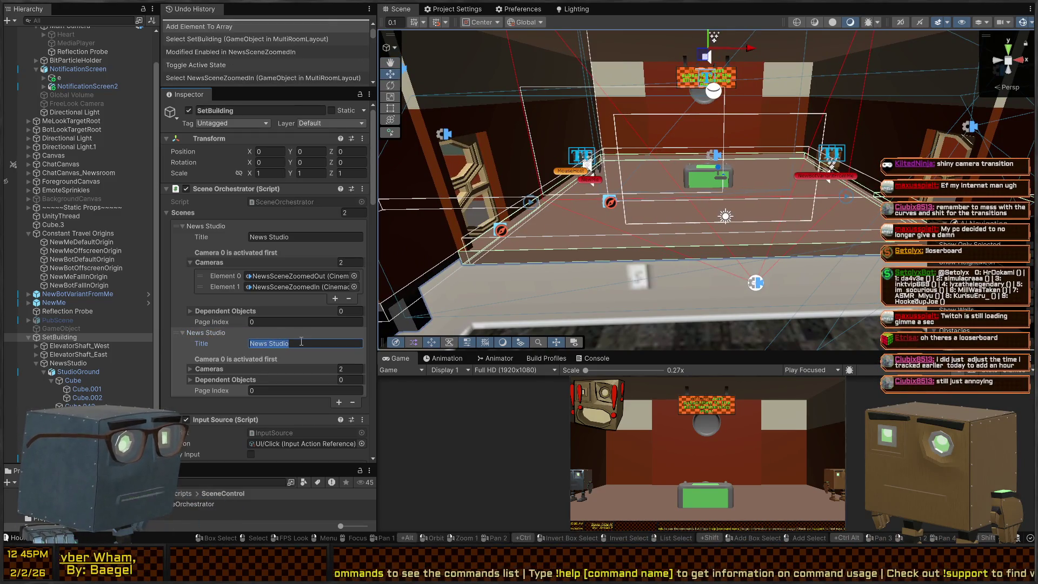
text(West Elevator)
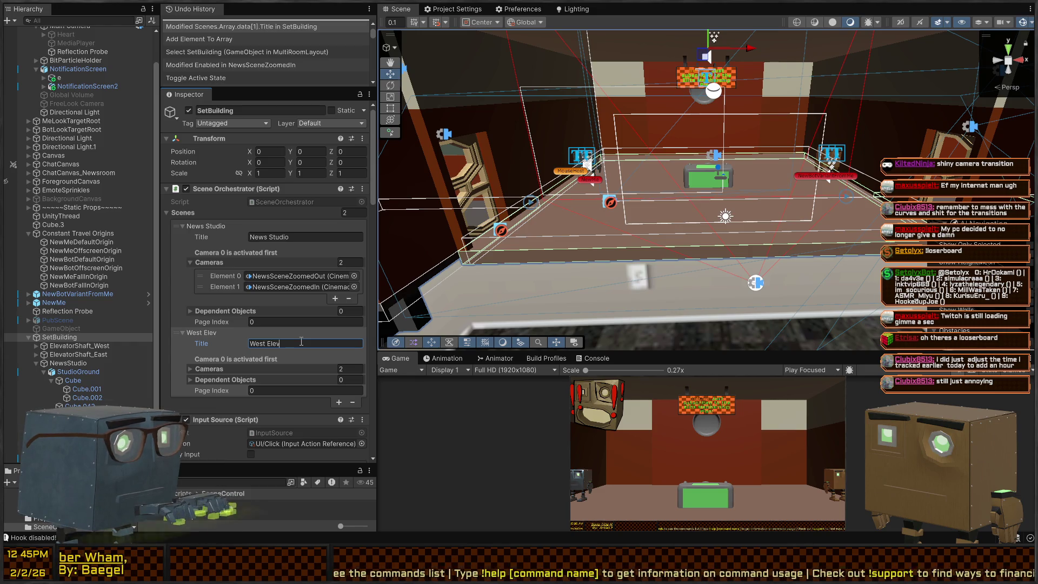
scroll(234, 386, down, 2)
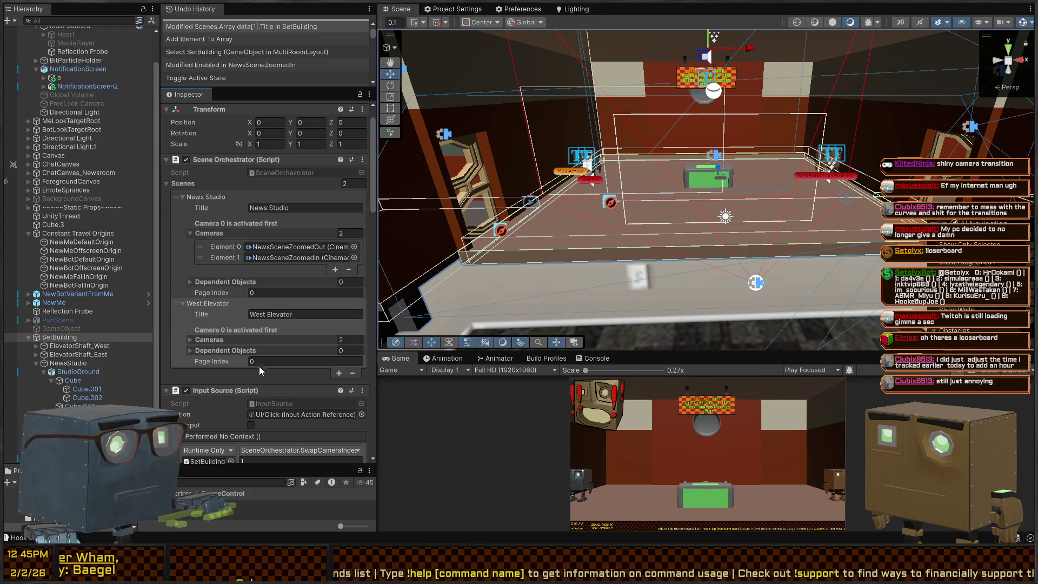
click(190, 339)
- Fly the Scene view camera over to the elevator doorway
right_click(587, 211)
key(w)
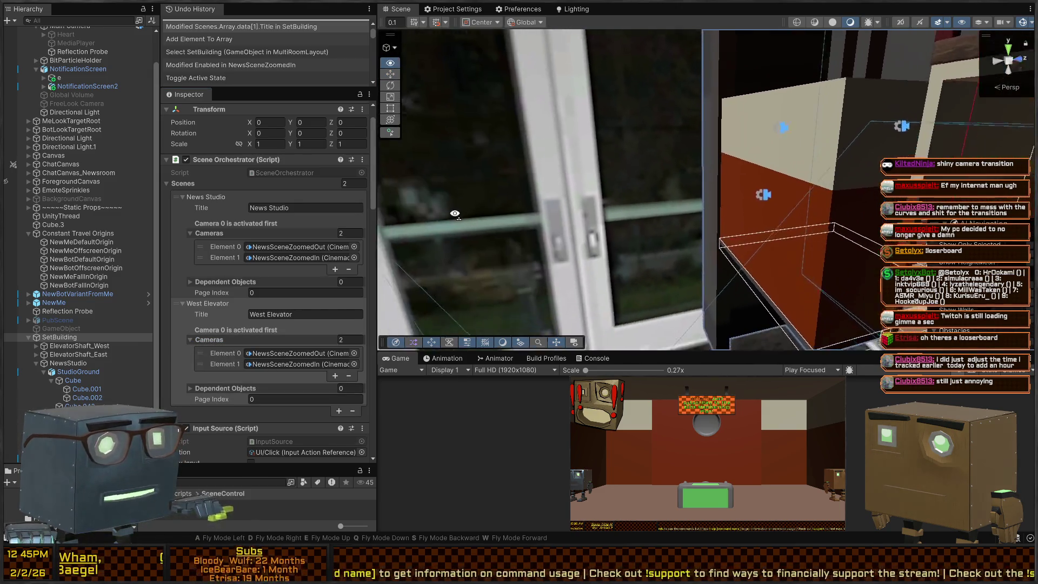
key(w)
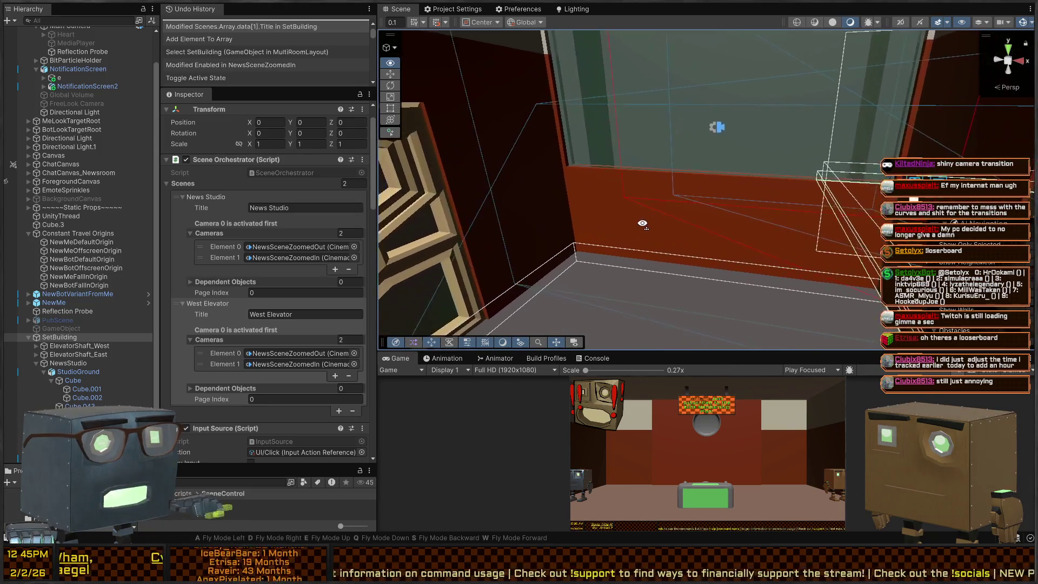
mouse_move(686, 207)
mouse_down()
mouse_move(124, 206)
mouse_move(125, 233)
mouse_move(88, 238)
mouse_move(21, 214)
mouse_up()
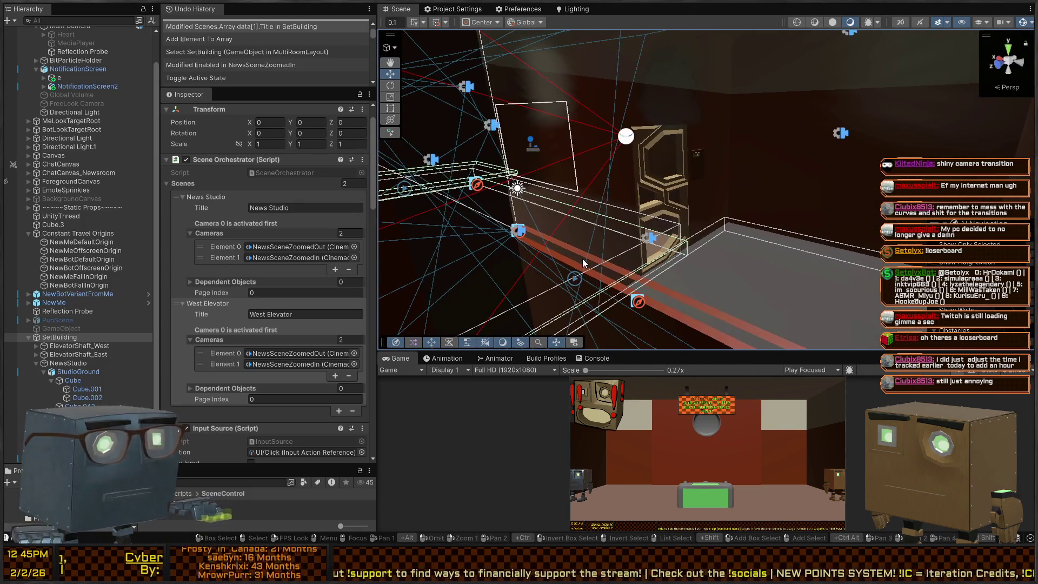
drag(703, 228, 854, 215)
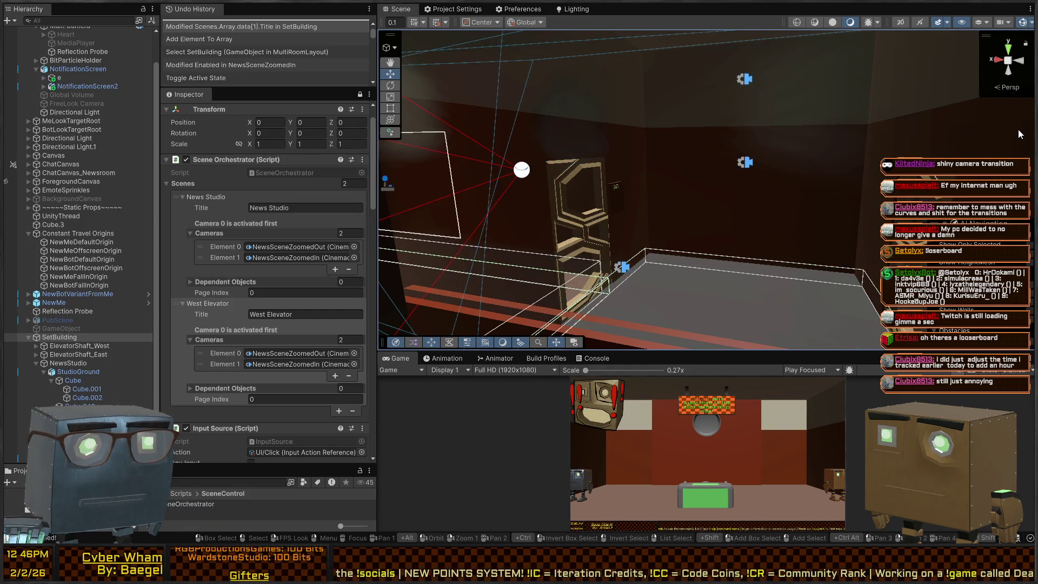
- Fill West Elevator's Cameras with LowerCamRootA, LowerCamRootB, UpperCamRootA and UpperCamRootB
click(623, 267)
drag(731, 207, 748, 170)
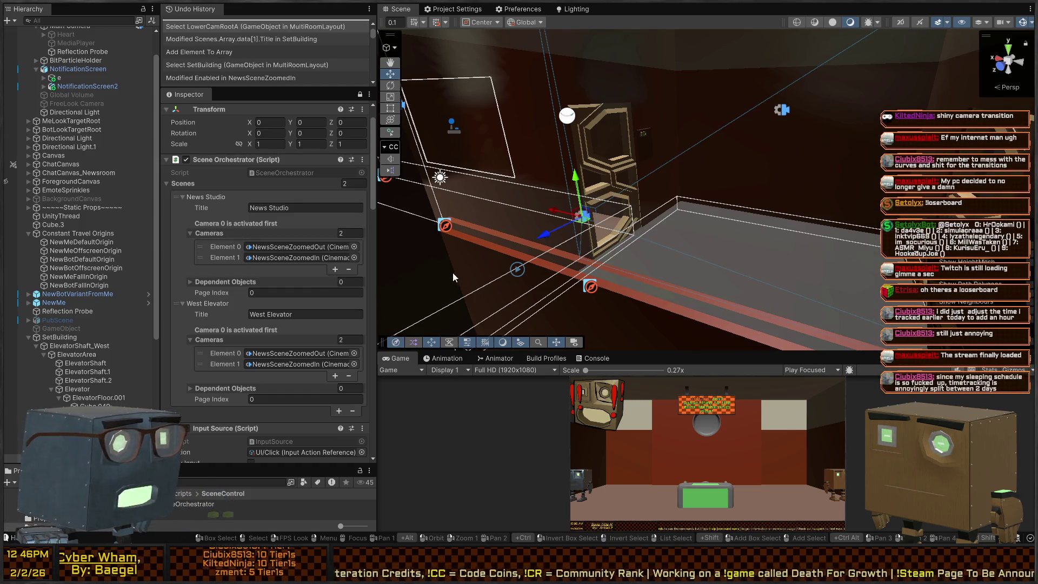
scroll(86, 249, down, 7)
mouse_move(103, 277)
mouse_down()
mouse_move(292, 368)
mouse_move(294, 354)
mouse_move(259, 354)
mouse_move(286, 364)
mouse_up()
mouse_move(105, 277)
mouse_down()
mouse_move(311, 400)
mouse_move(225, 339)
mouse_up()
mouse_move(112, 301)
mouse_down()
mouse_move(250, 342)
mouse_move(225, 340)
mouse_up()
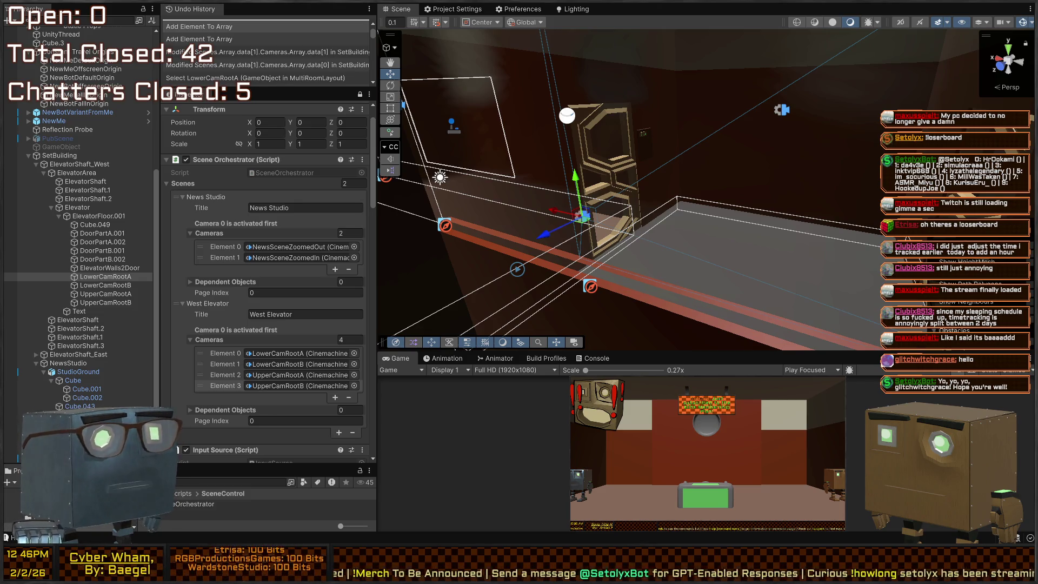
- Orbit the view over the elevator, then return to Visual Studio
mouse_move(703, 162)
mouse_down()
mouse_move(796, 139)
mouse_move(819, 151)
mouse_move(800, 157)
mouse_up()
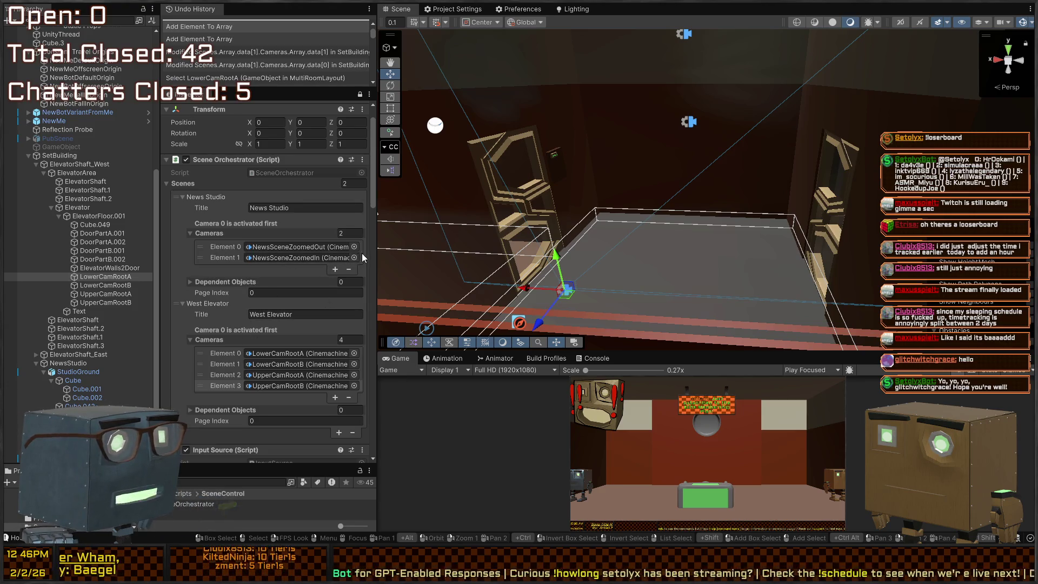
key(alt)
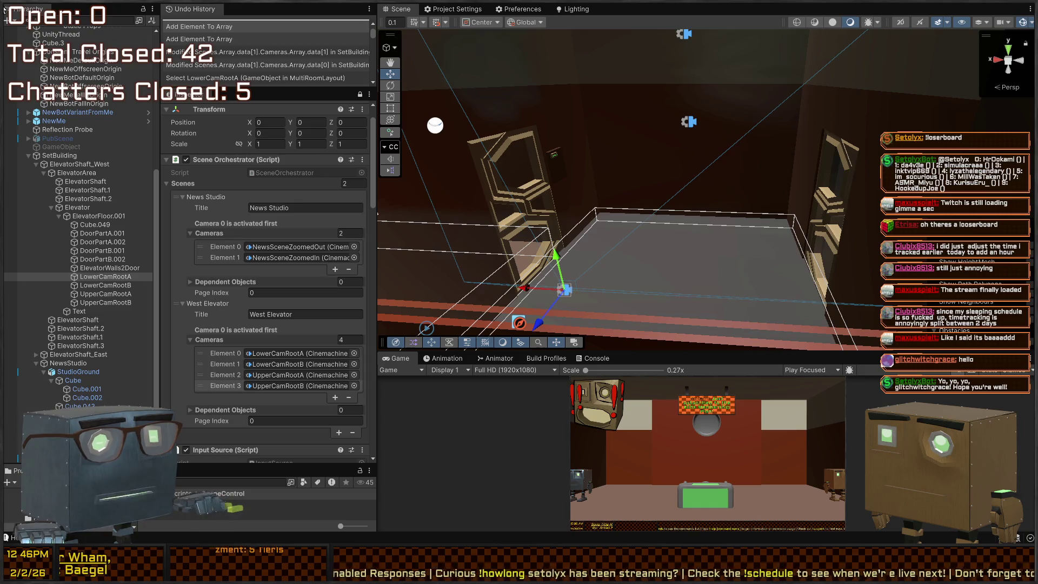
key(alt+Tab)
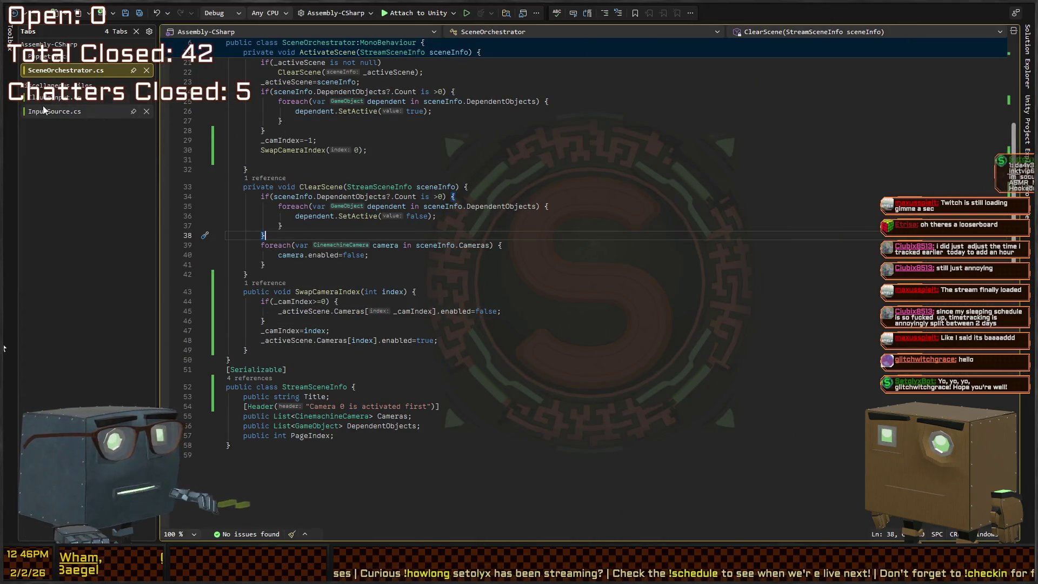
- In Puppetry.cs, add an empty SetStreamScene(int index) method after SetPage
click(60, 60)
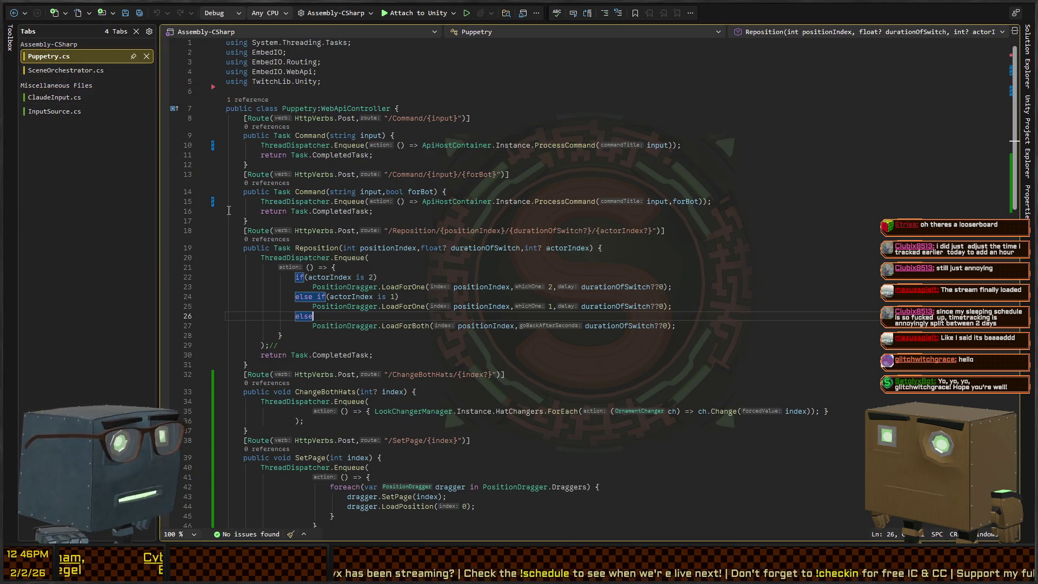
scroll(344, 438, down, 3)
click(347, 451)
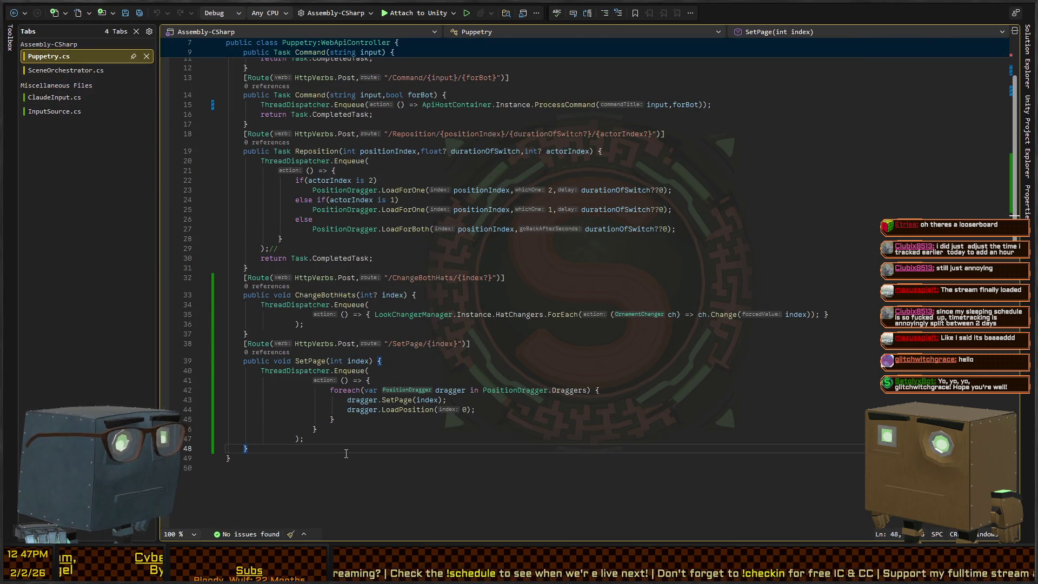
key(Return)
key(Return)
key(Return)
key(Up)
key(Up)
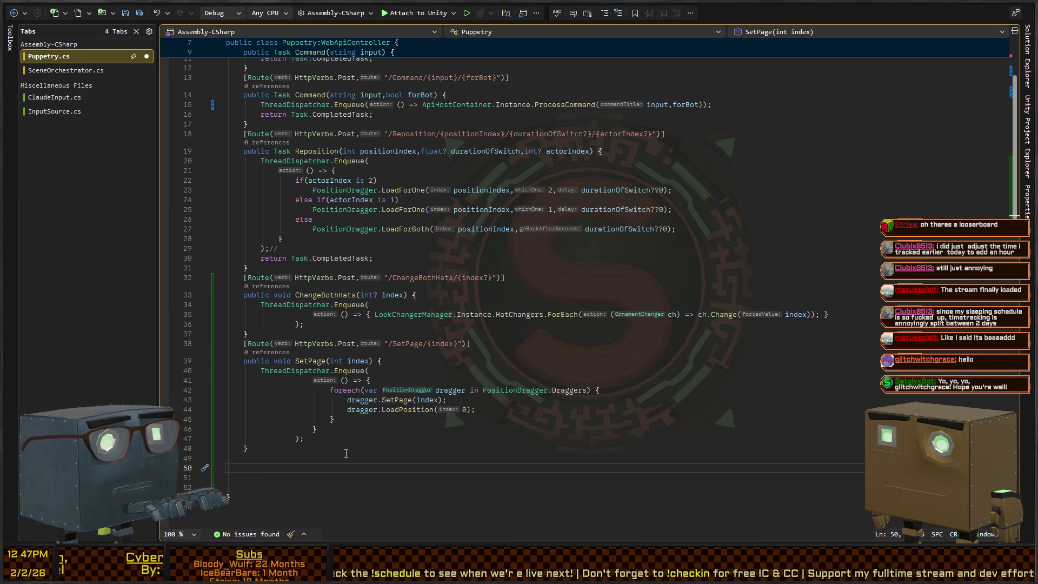
text(etScene)
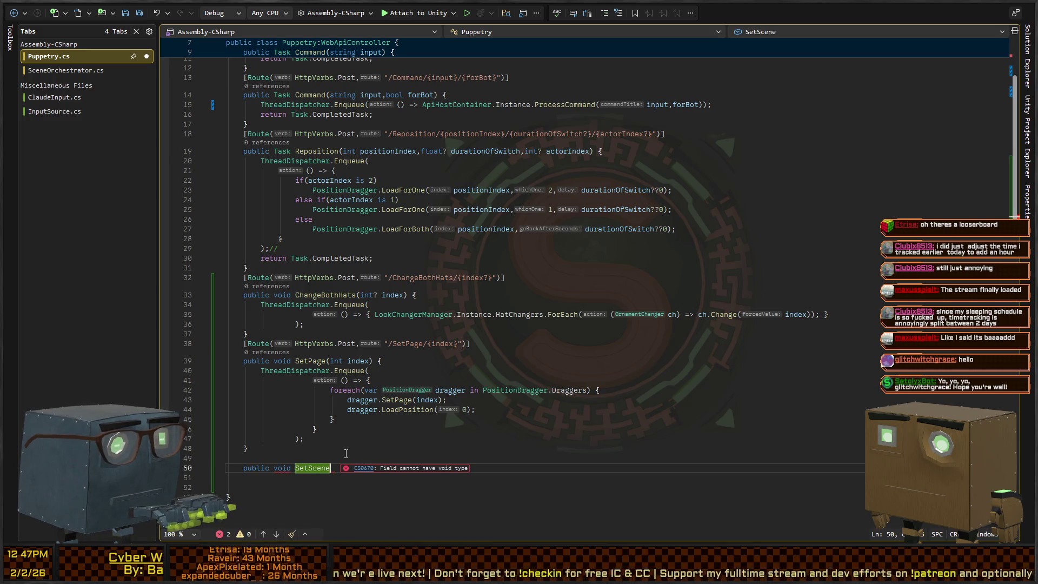
key(ctrl+Tab)
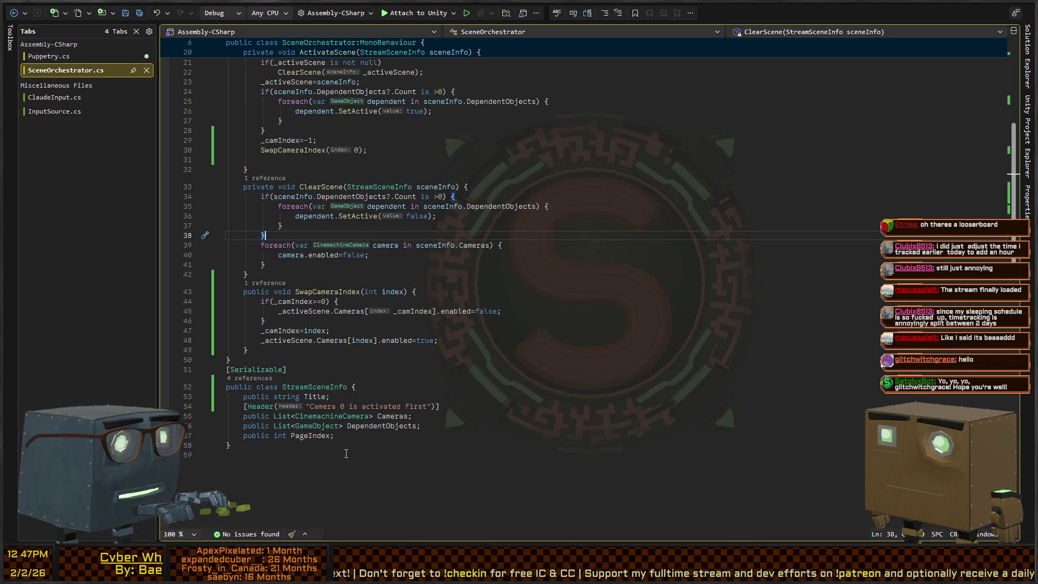
key(ctrl+Tab)
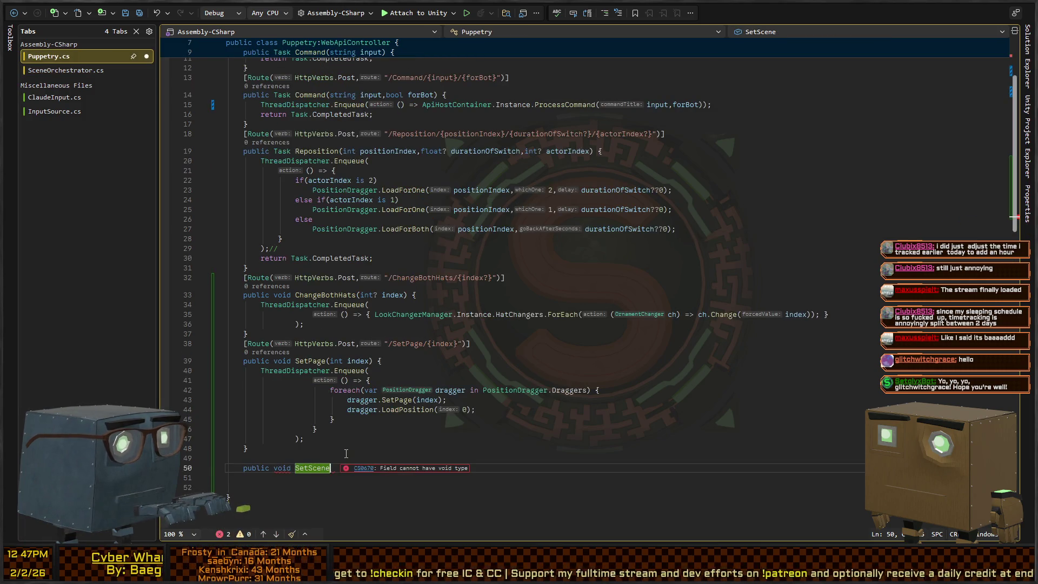
text(SetS)
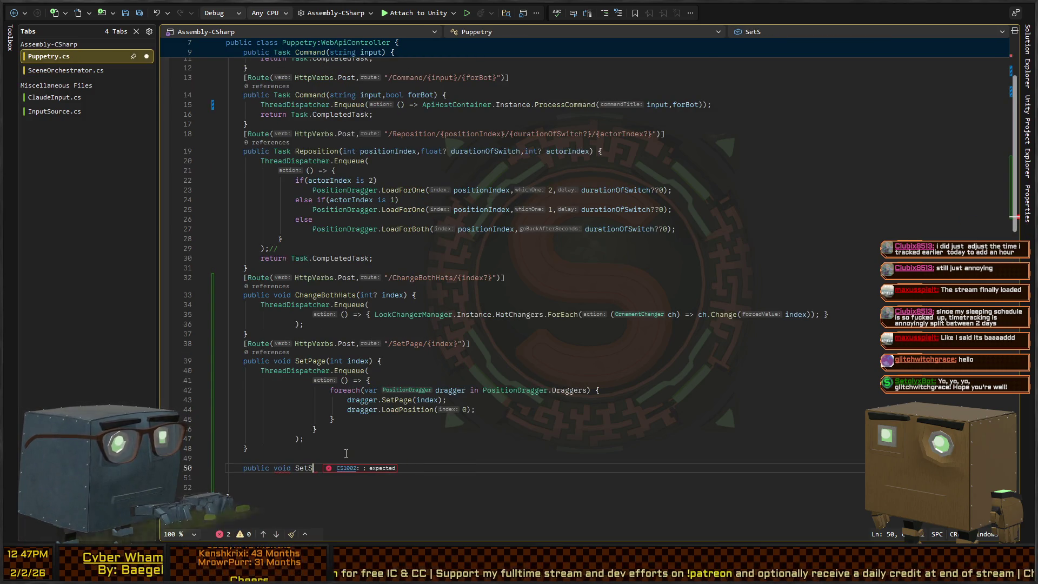
text(treamScene)
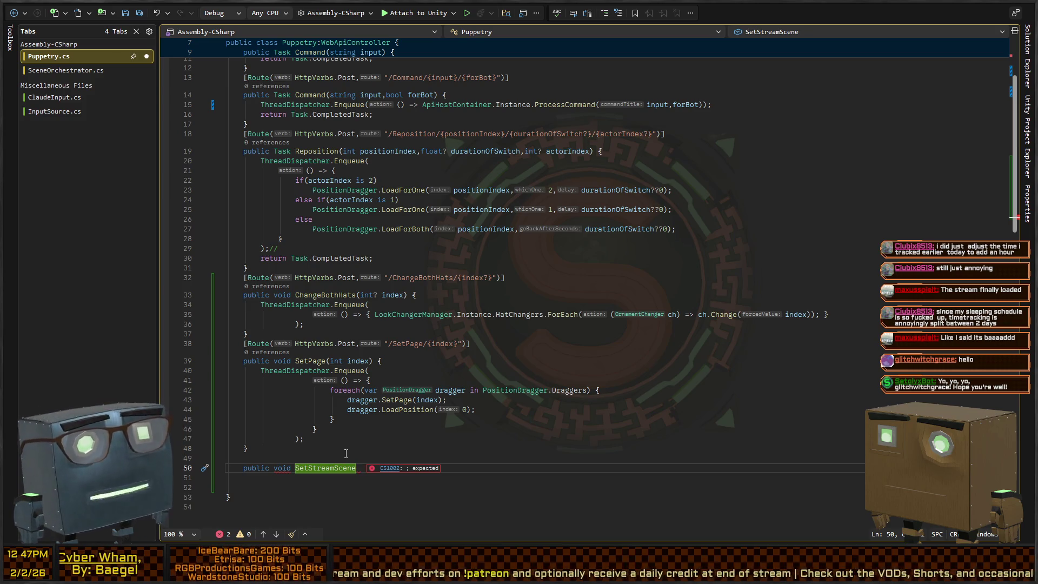
text(())
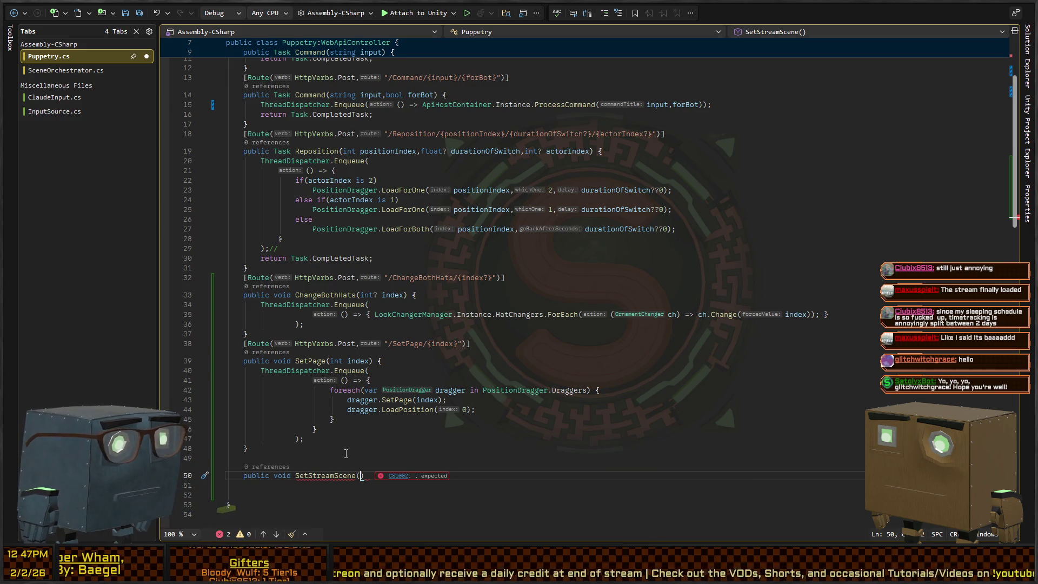
text(int index) {)
key(Return)
- Duplicate the method below and rename the copy SetSceneCamera
key(Down)
key(Down)
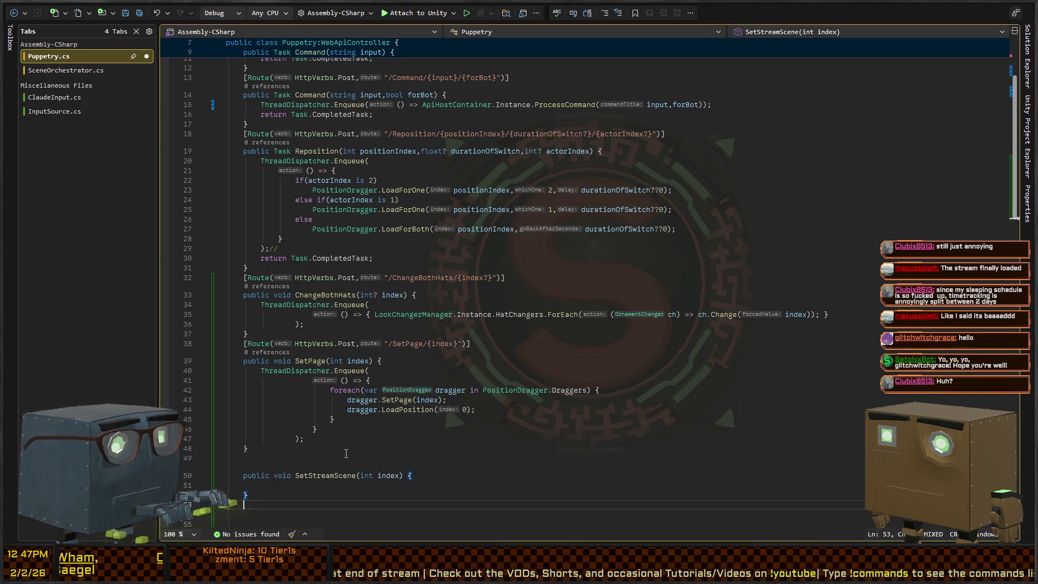
key(ctrl+Right)
key(shift+Right)
key(shift+Right)
key(shift+Right)
key(Delete)
key(ctrl+Right)
text(Camera)
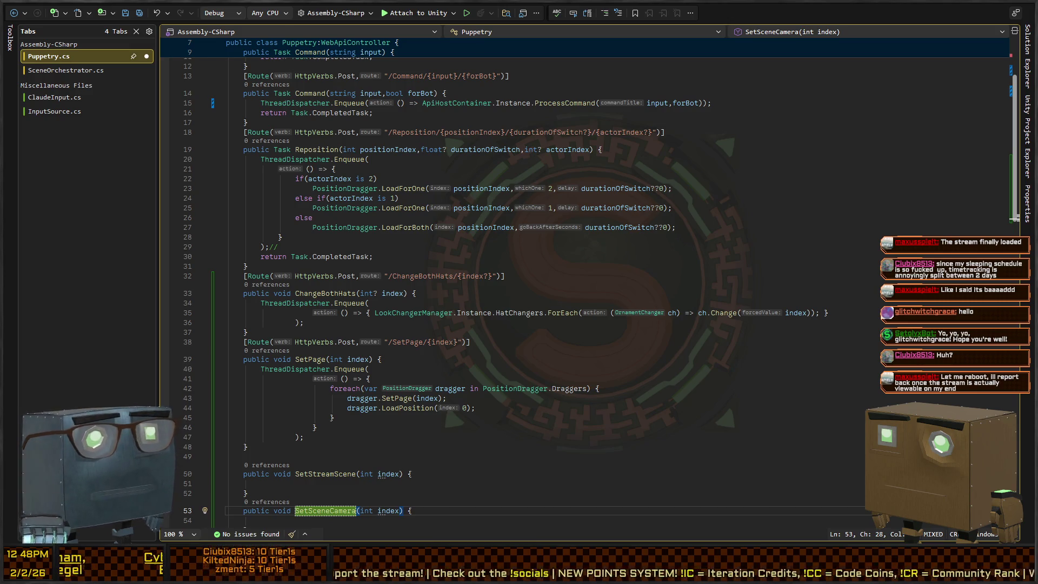
- Copy SetPage's [Route] attribute above both SetStreamScene and SetSceneCamera
drag(227, 398, 475, 408)
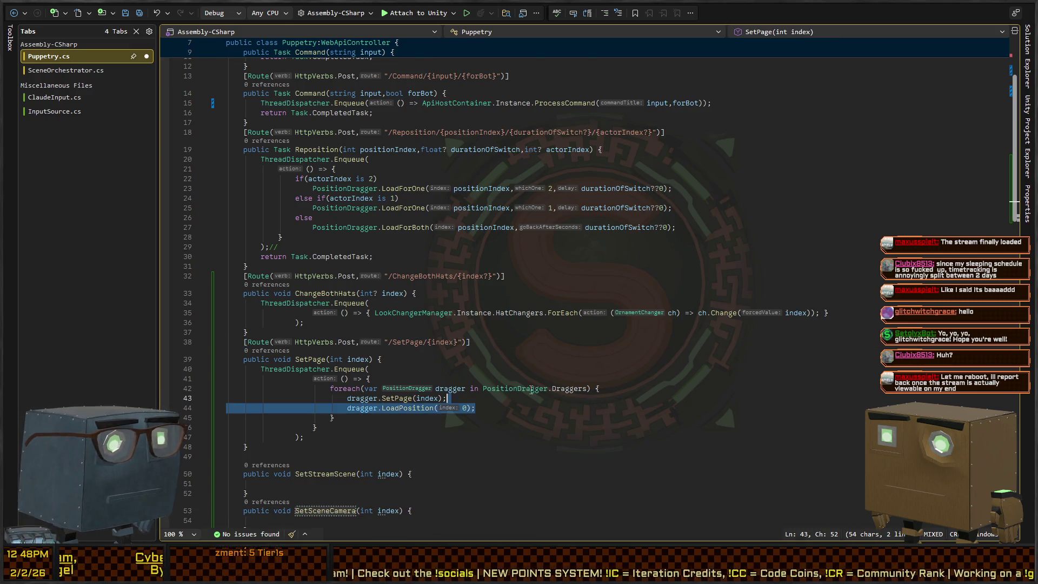
scroll(475, 325, down, 4)
click(526, 396)
key(Up)
key(Up)
key(Up)
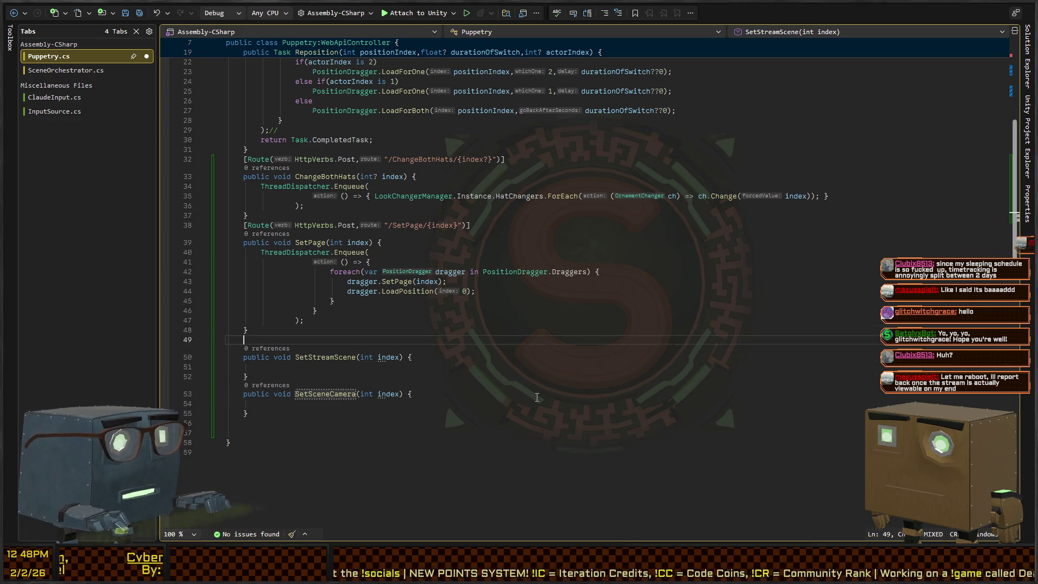
key(Up)
key(Up)
key(Up)
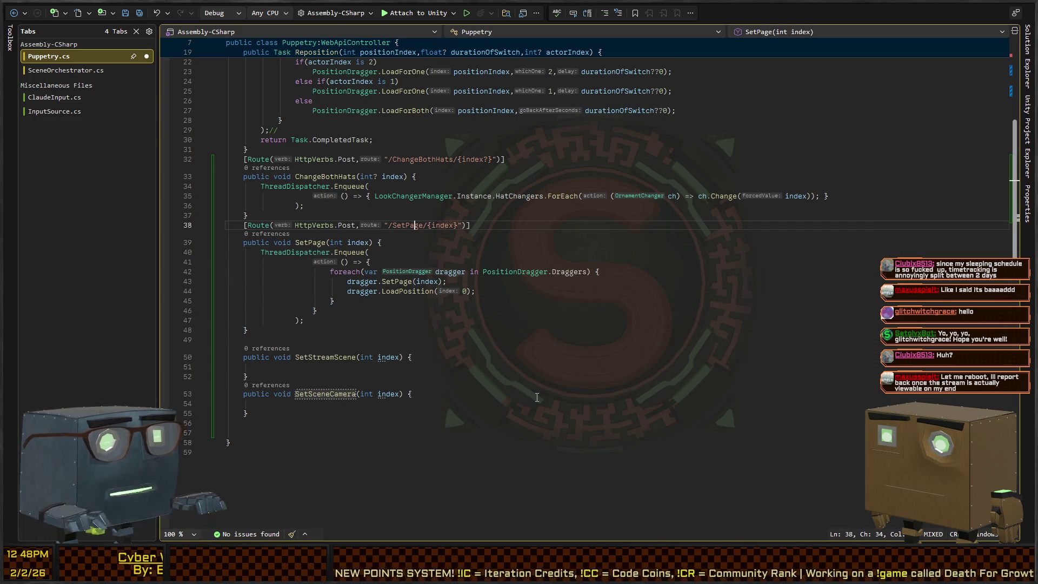
key(Home)
key(shift+End)
key(ctrl+c)
key(Down)
key(Down)
key(Down)
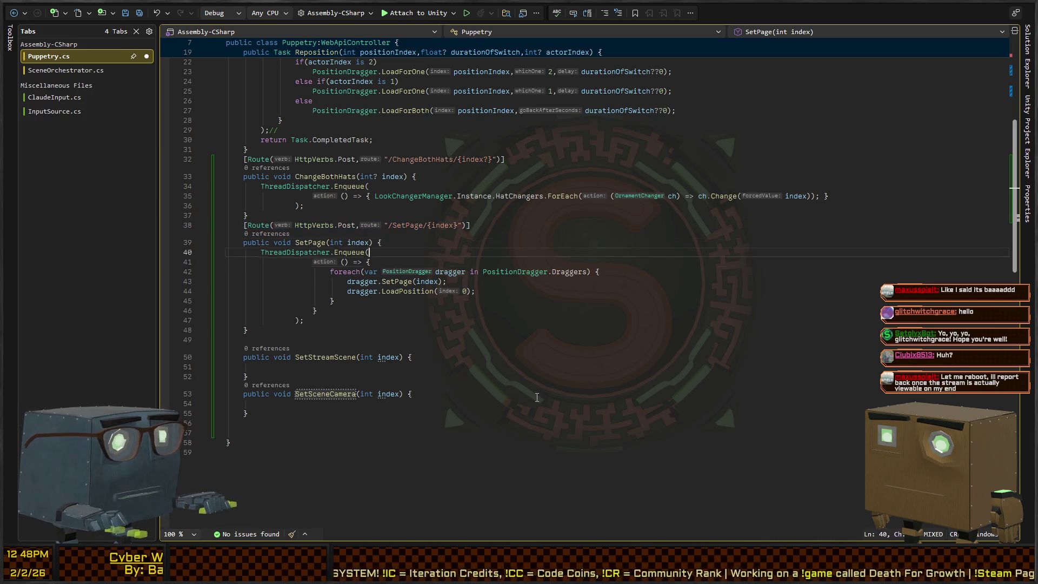
key(Up)
key(Up)
key(Up)
text([Route(HttpVerbs.Post, "/SetPage/{index}")])
key(Down)
key(Down)
key(Down)
key(Return)
key(ctrl+v)
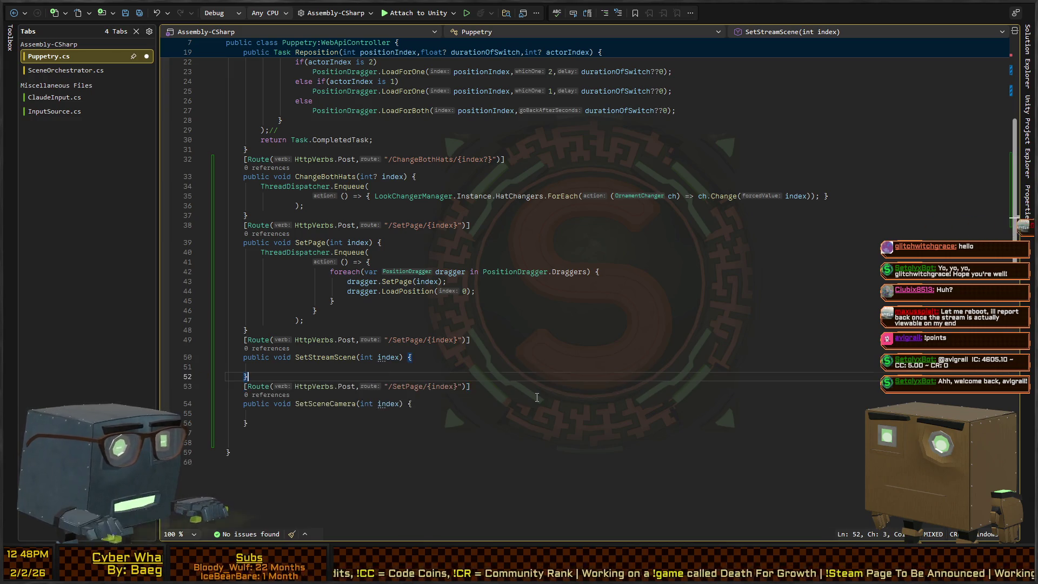
- Change SetStreamScene's route text to /SetStreamScene/{index}
key(Up)
key(Up)
key(Up)
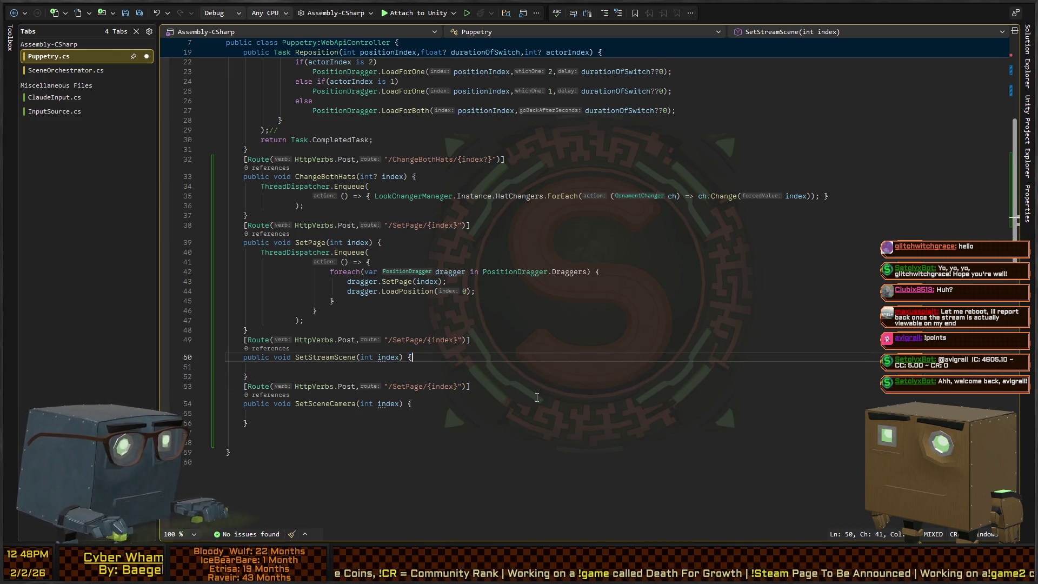
key(Right)
key(Right)
key(Right)
key(Left)
key(Left)
key(Left)
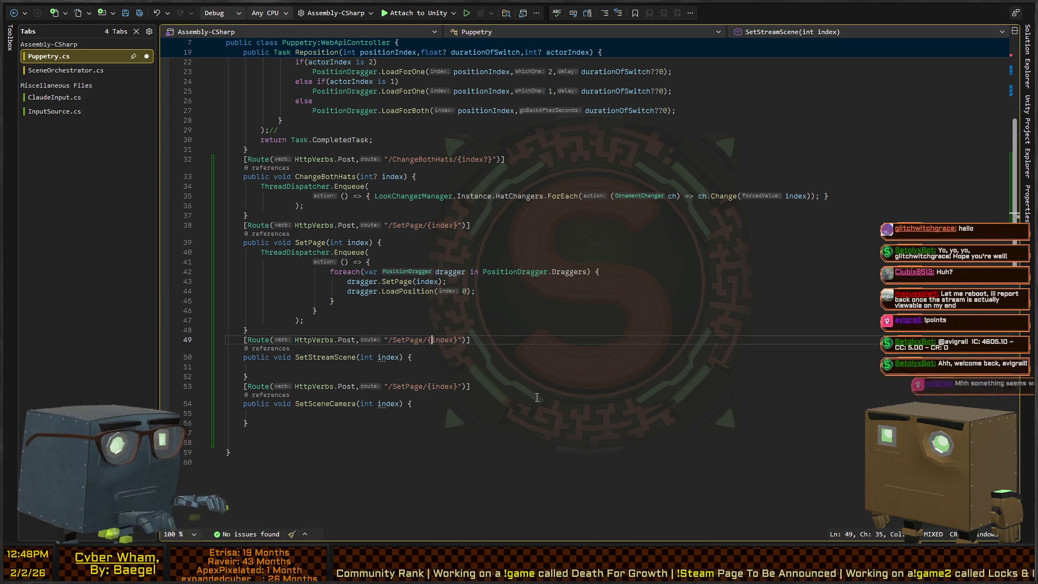
key(shift+Left)
key(shift+Left)
key(shift+Left)
key(shift+Left)
key(shift+Left)
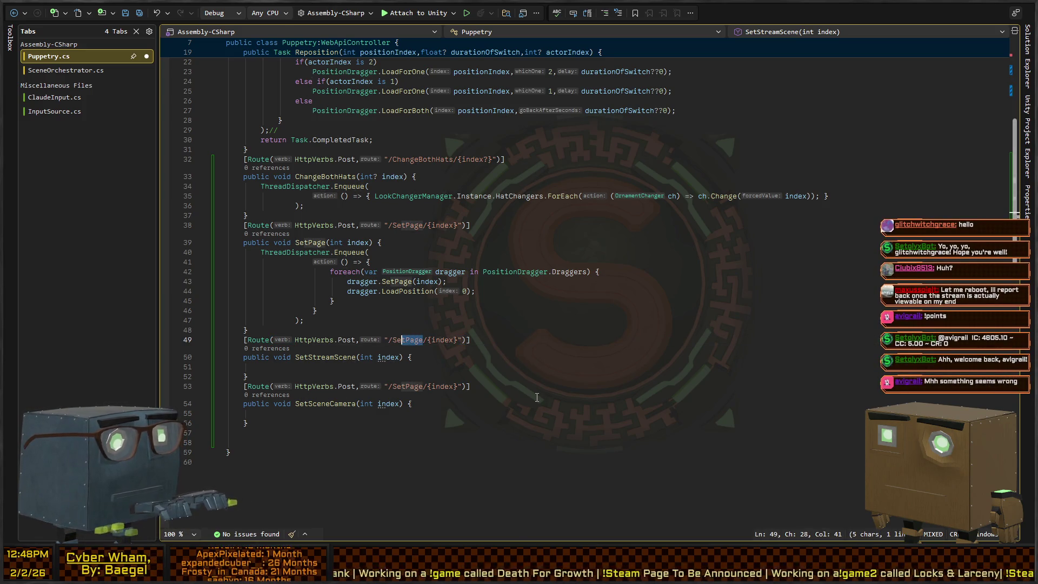
key(shift+Right)
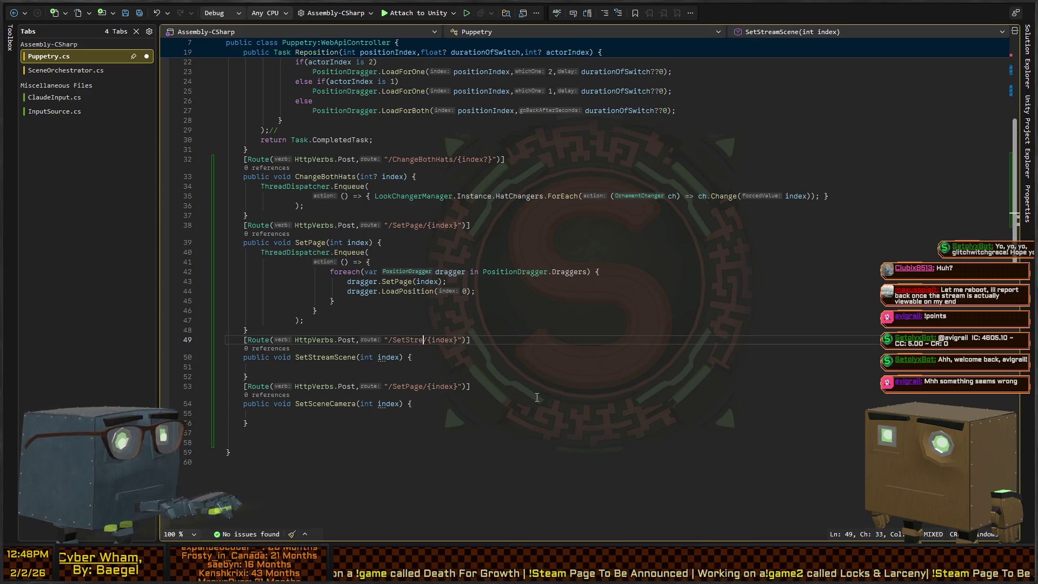
text(treamScene)
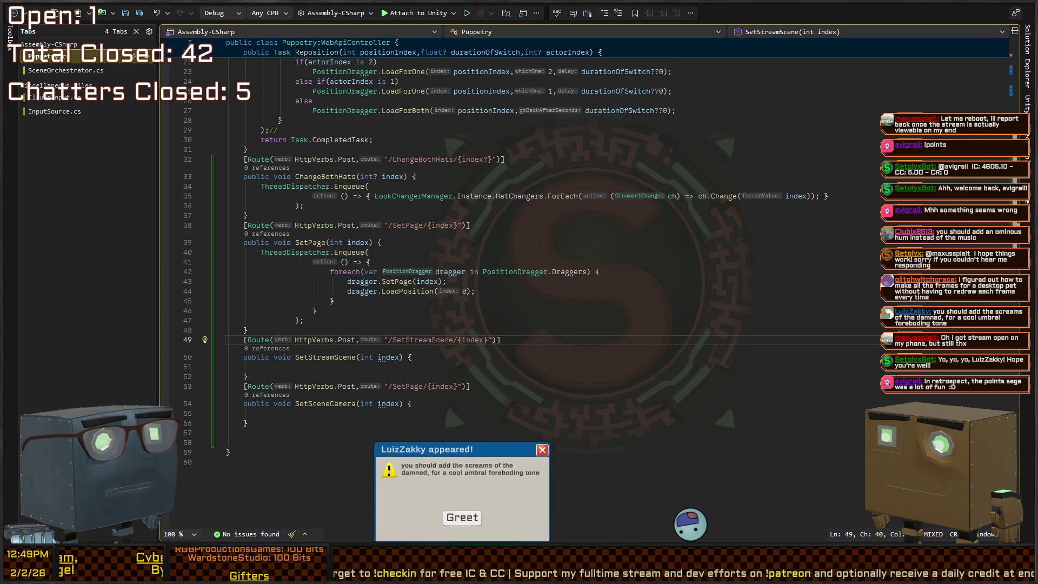
click(463, 520)
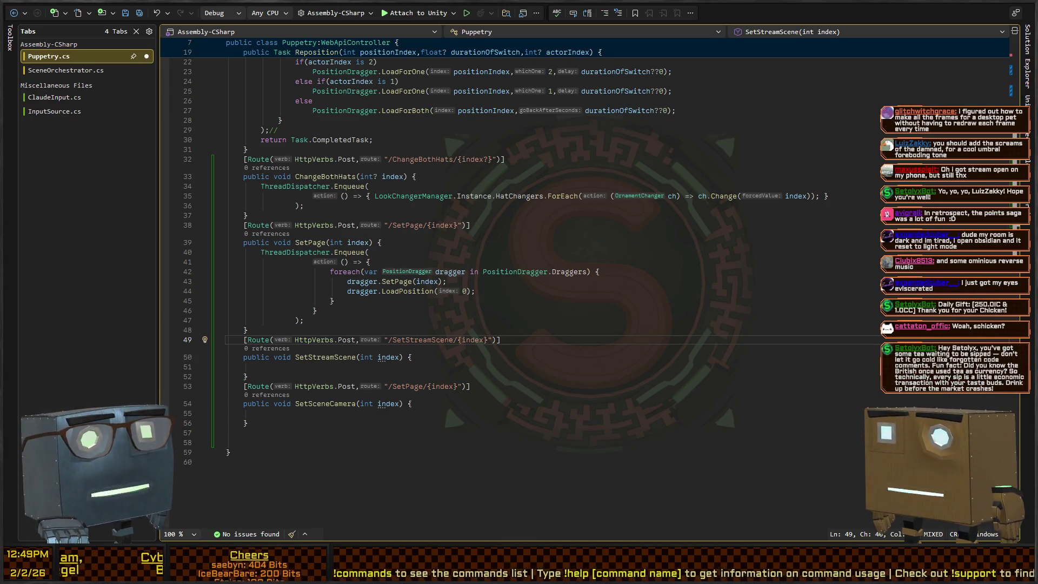
click(515, 357)
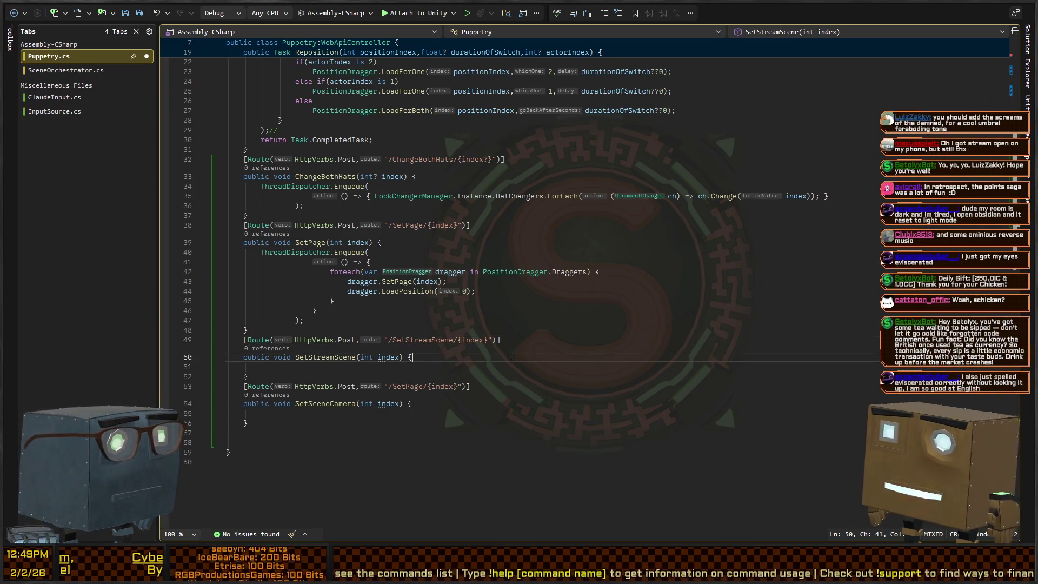
key(Down)
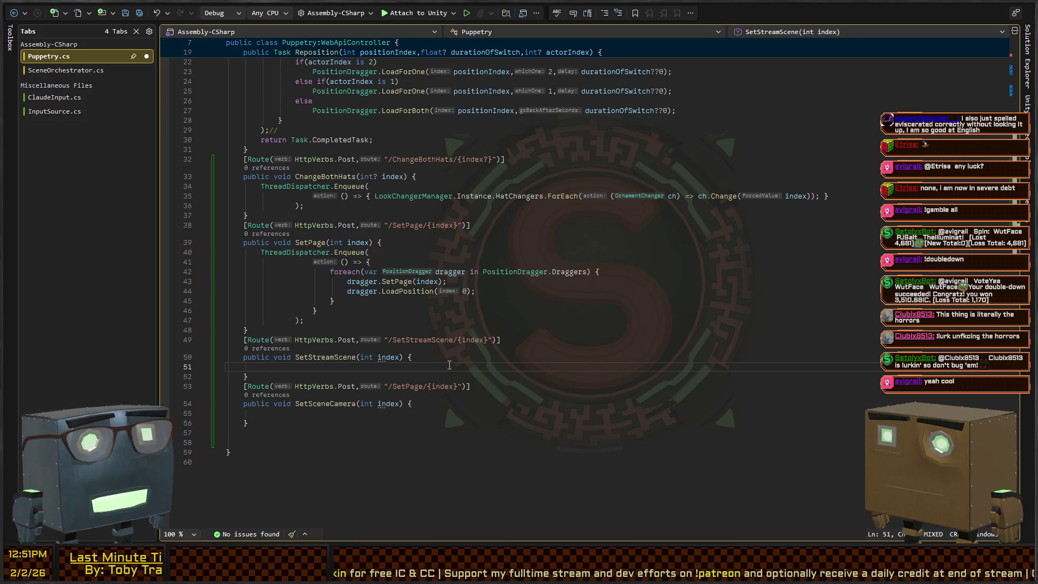
- In SceneOrchestrator.cs, declare a public static SceneOrchestrator Instance field
key(ctrl+Tab)
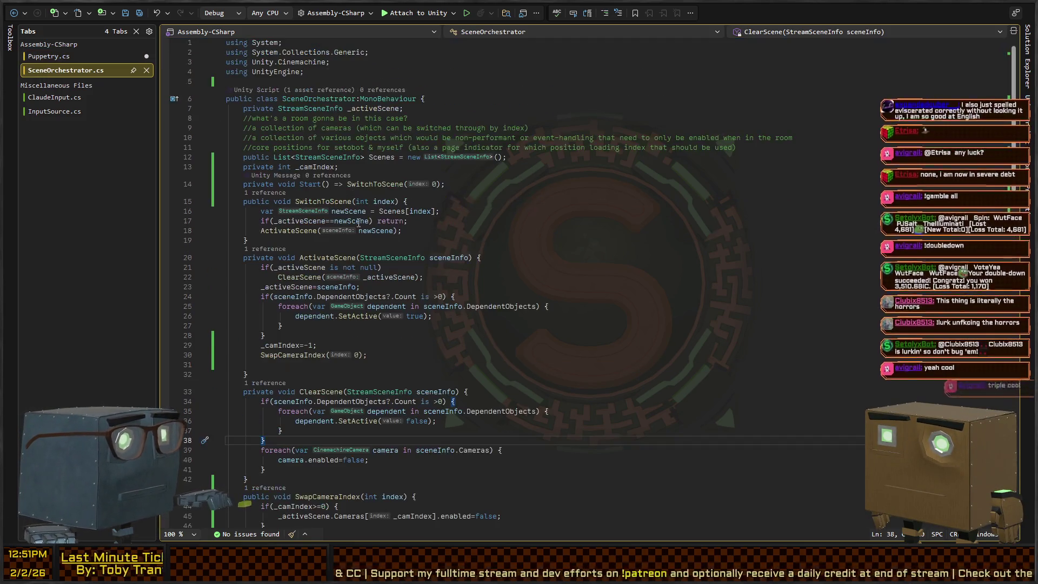
click(543, 110)
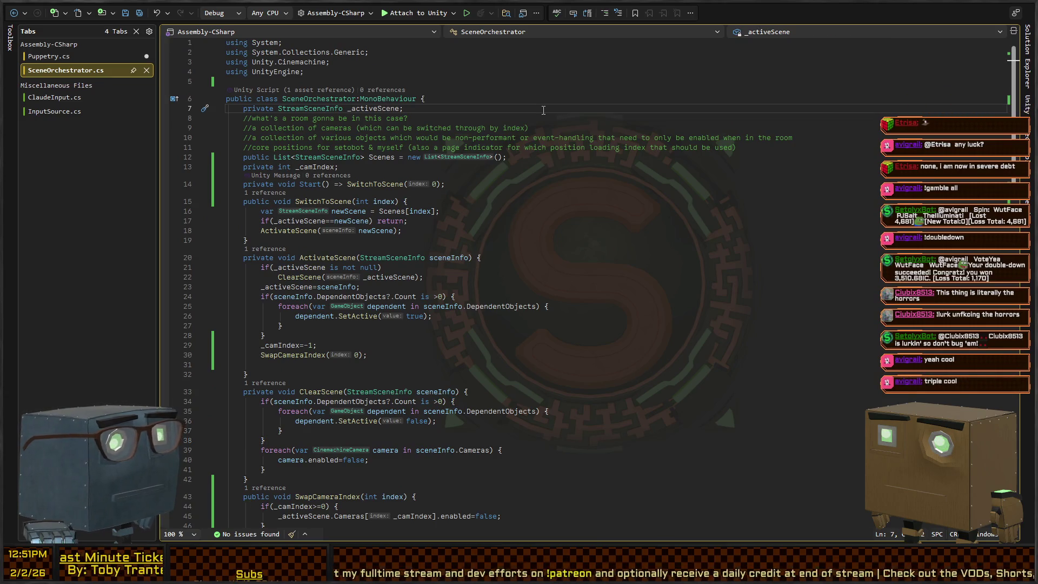
key(ctrl+Return)
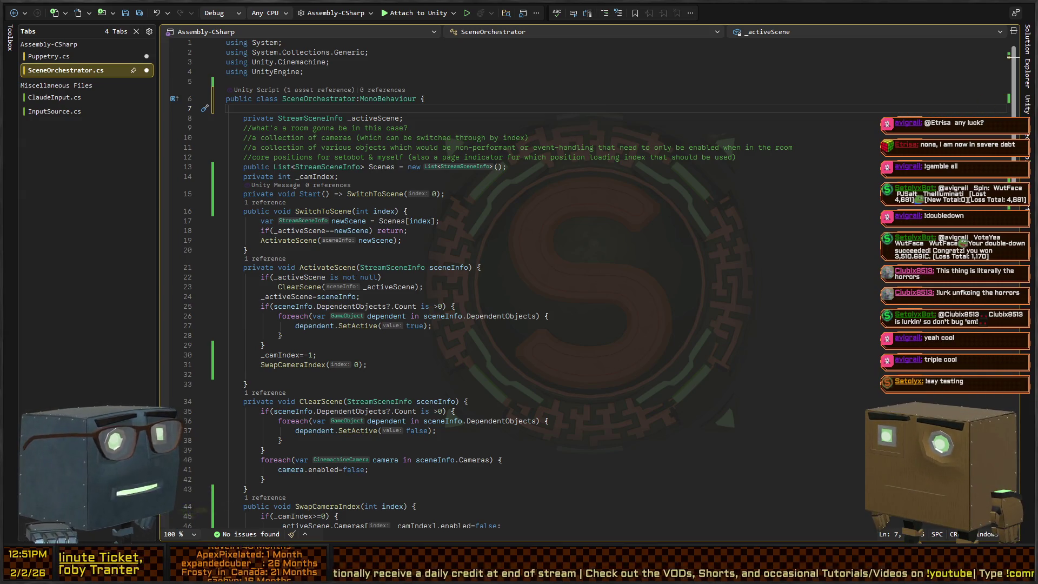
click(404, 118)
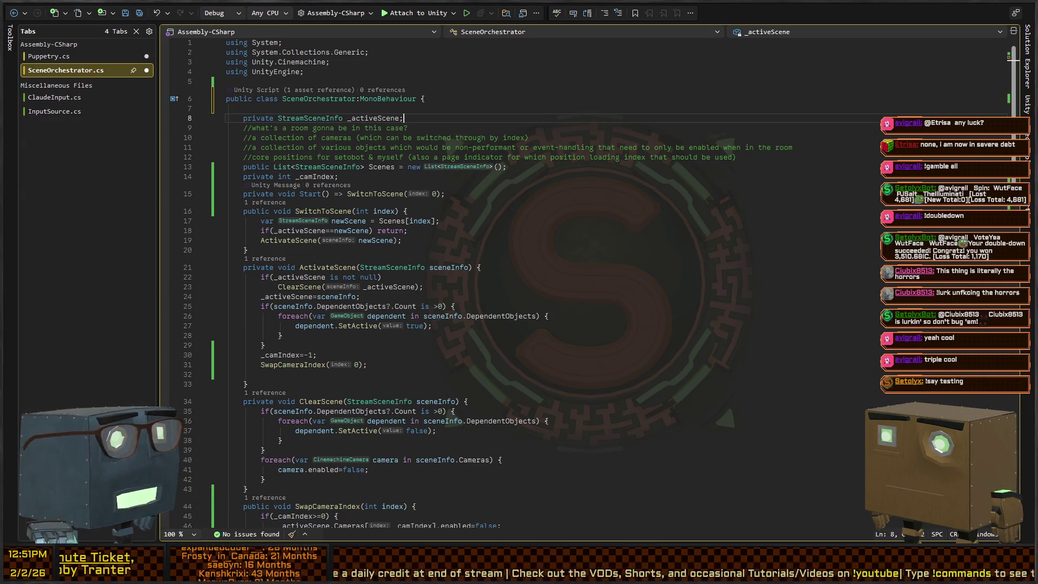
key(Up)
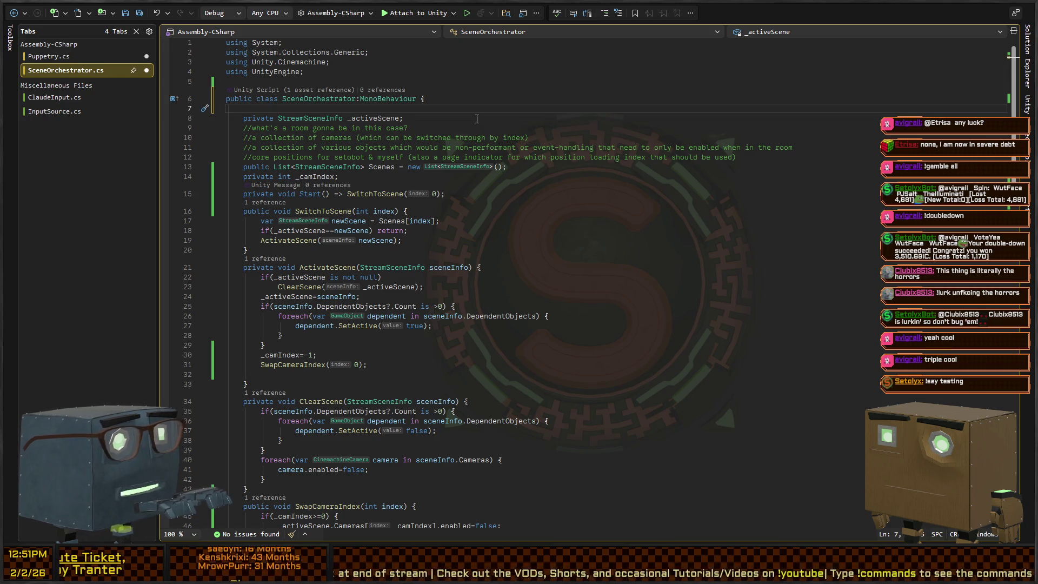
text(blic static SceneOrchestrati)
key(ctrl+BackSpace)
key(ctrl+BackSpace)
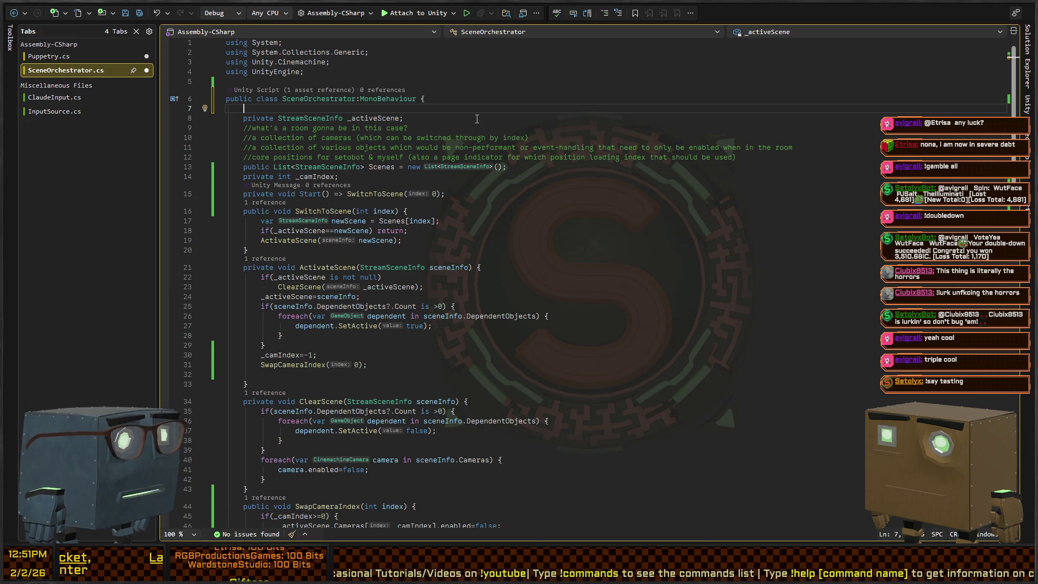
text(blic static)
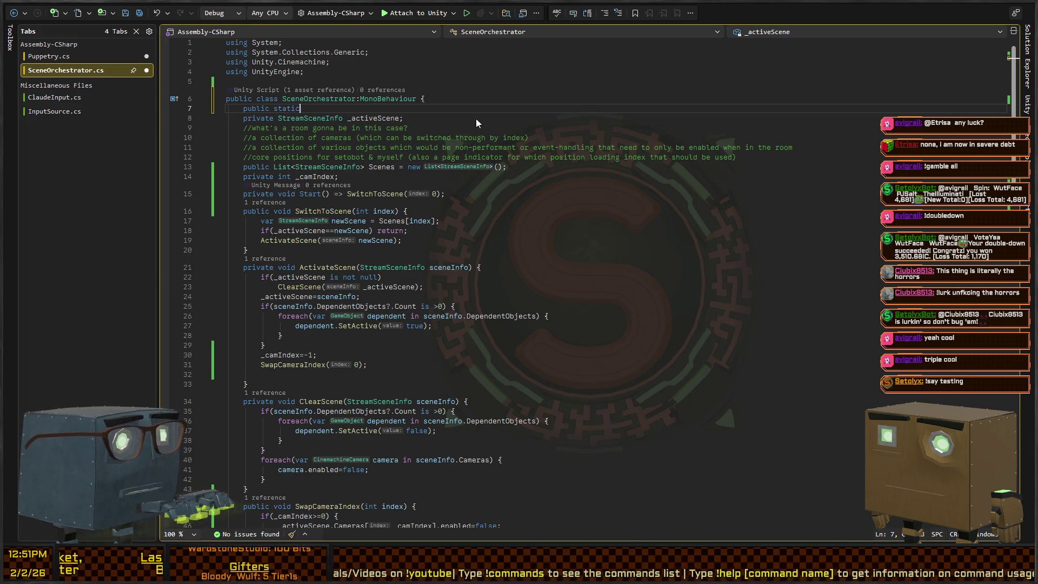
text( SceneO)
text(rchestra)
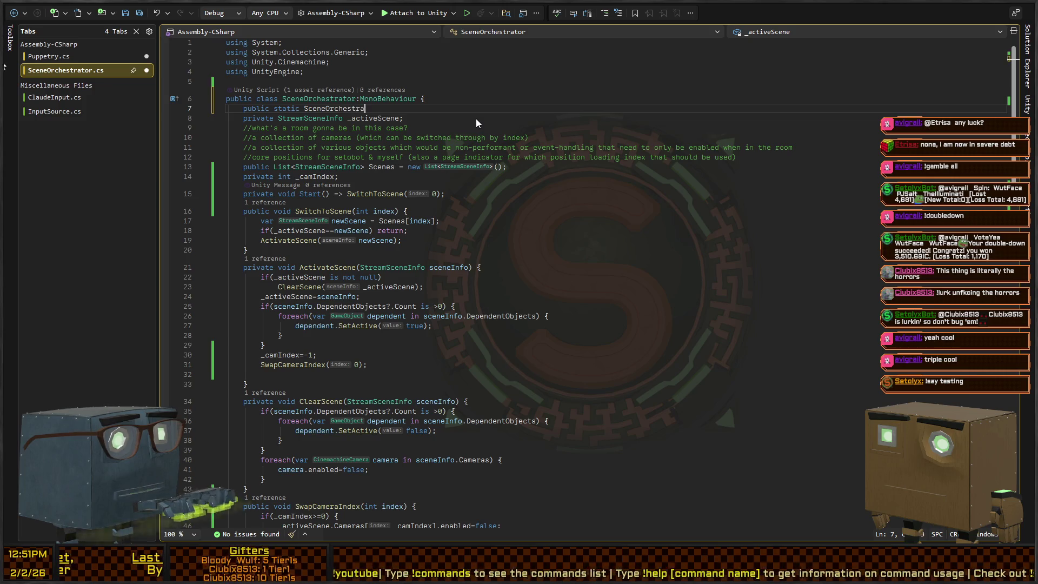
text(tor Instance;)
key(Down)
key(Down)
key(Down)
- Add an Awake() method setting Instance=this, save, and return to Puppetry.cs
key(Return)
text(Awak)
key(Tab)
text(Instance=this)
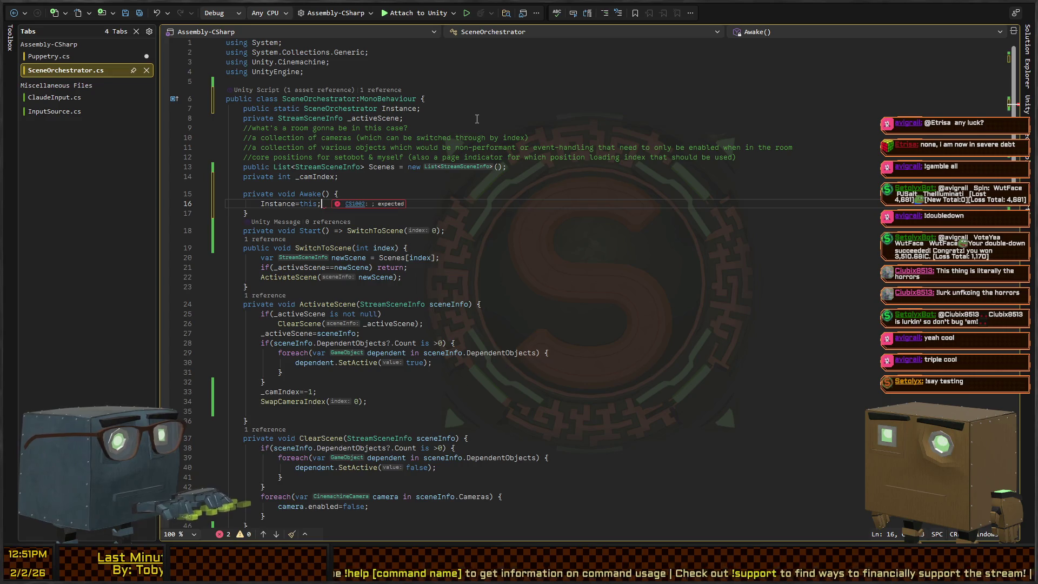
text(;)
key(ctrl+s)
key(ctrl+Tab)
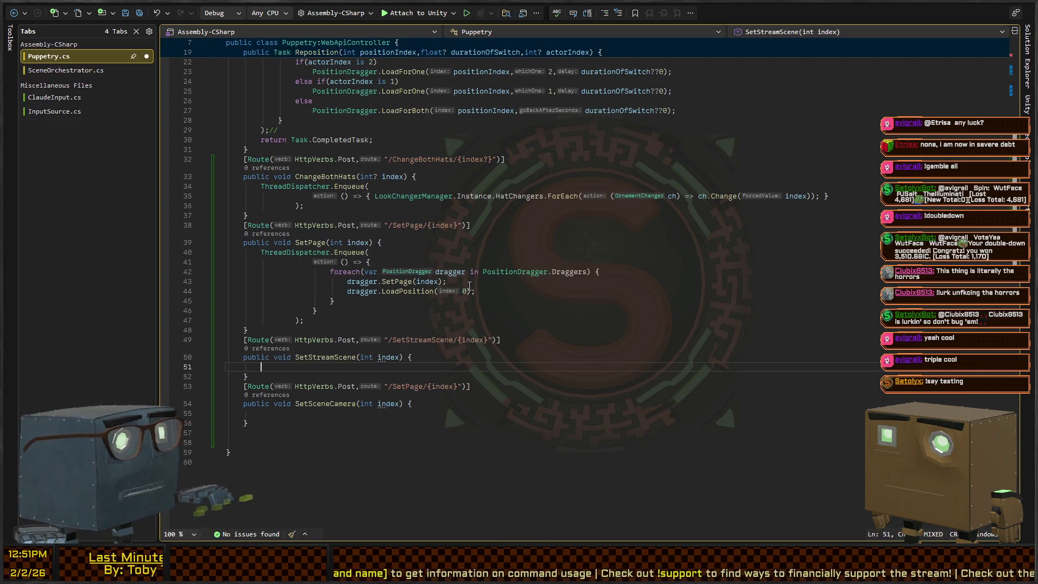
- Wrap SetStreamScene's SceneOrchestrator line in ThreadDispatcher.Enqueue(() => { ... });
text(SceneOrchestrator)
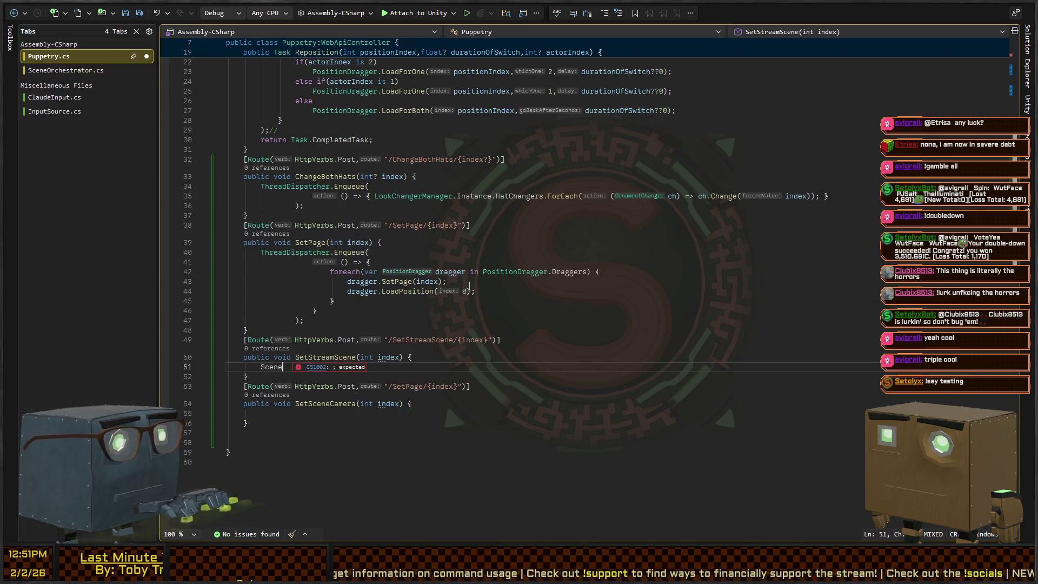
key(Home)
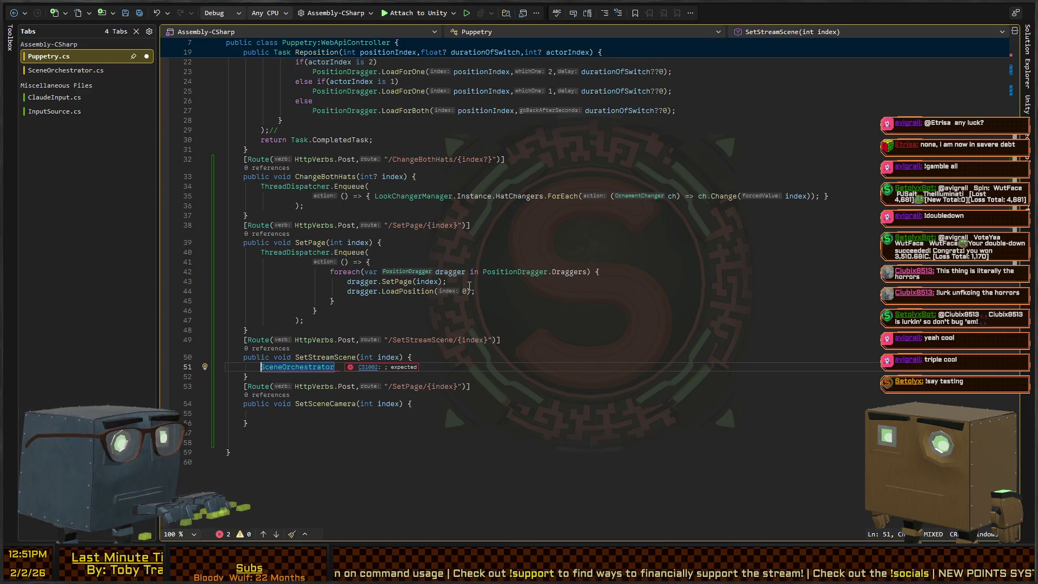
key(Return)
key(Up)
text(h)
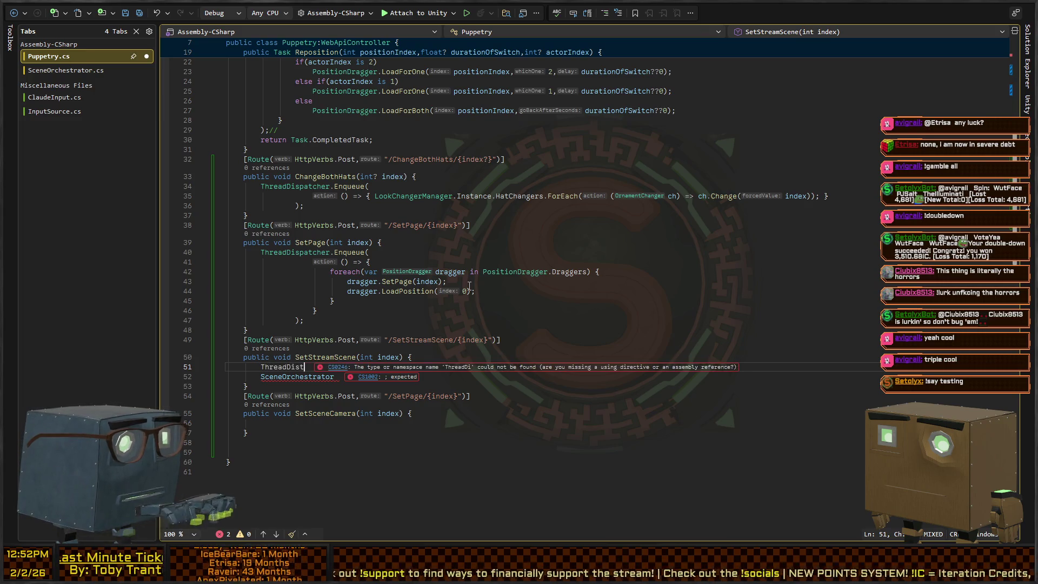
key(Tab)
text(.)
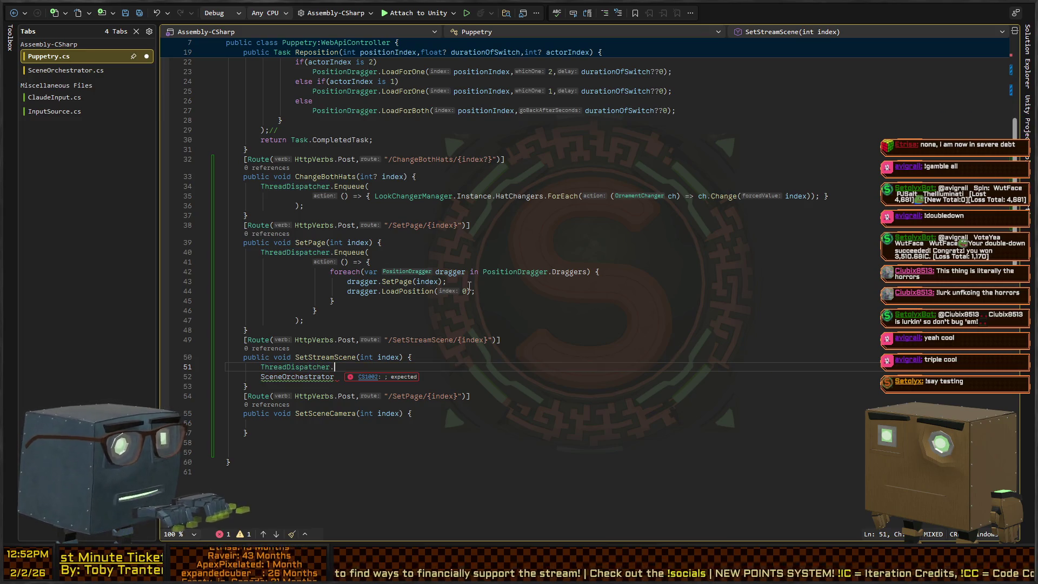
key(Tab)
text(()
text(() => {)
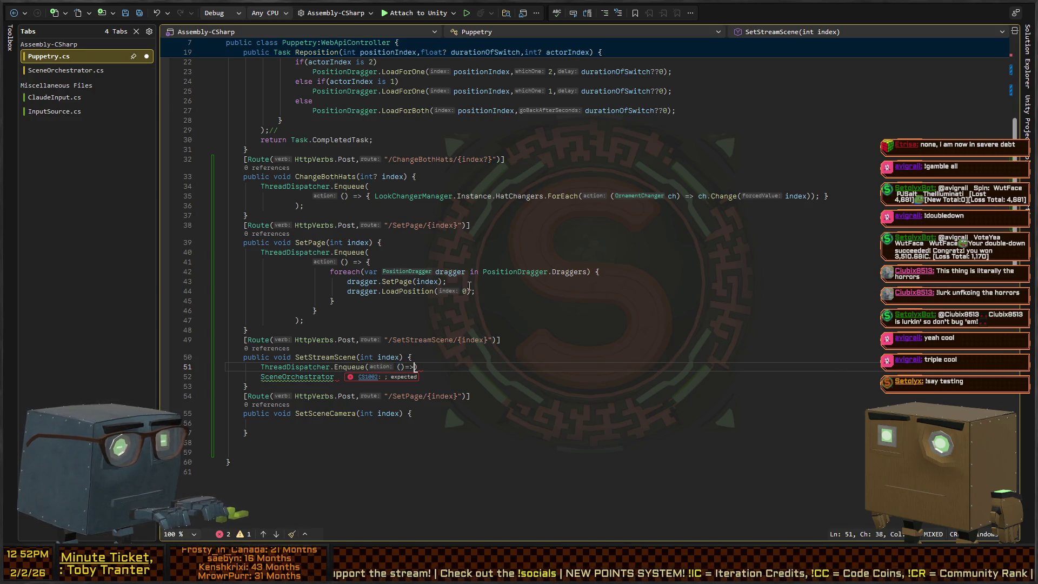
key(Return)
key(Down)
key(alt+Down)
text(;)
- Complete the lambda body as SceneOrchestrator.Instance.SwitchToScene(index);
key(Up)
key(Up)
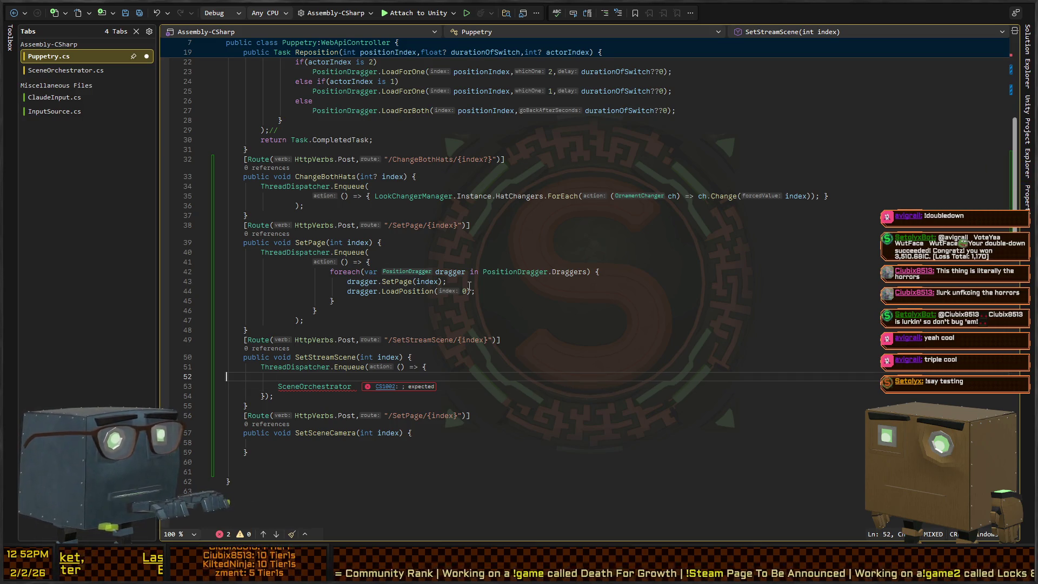
key(Delete)
key(End)
text(.)
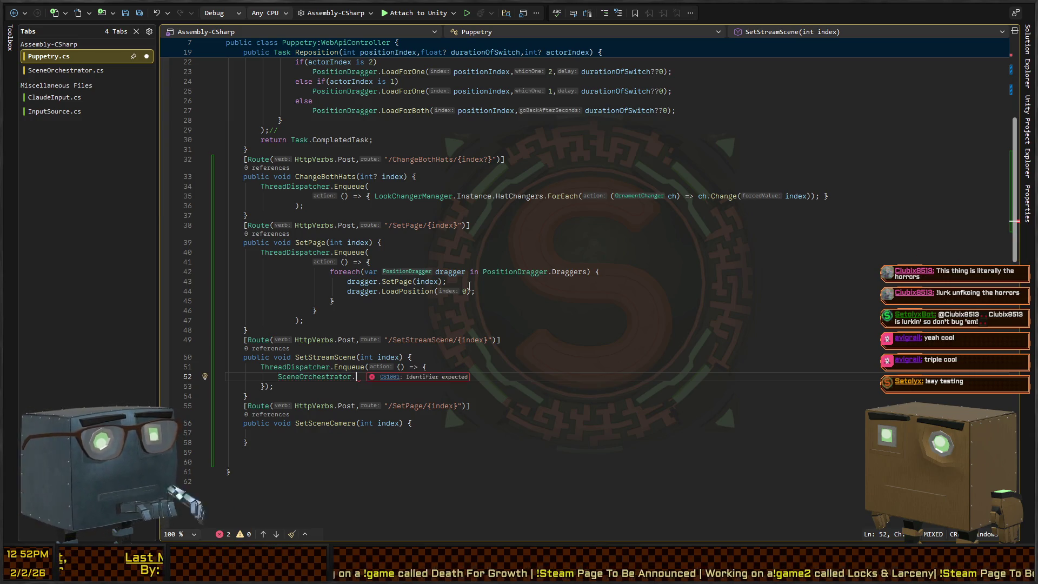
text(In)
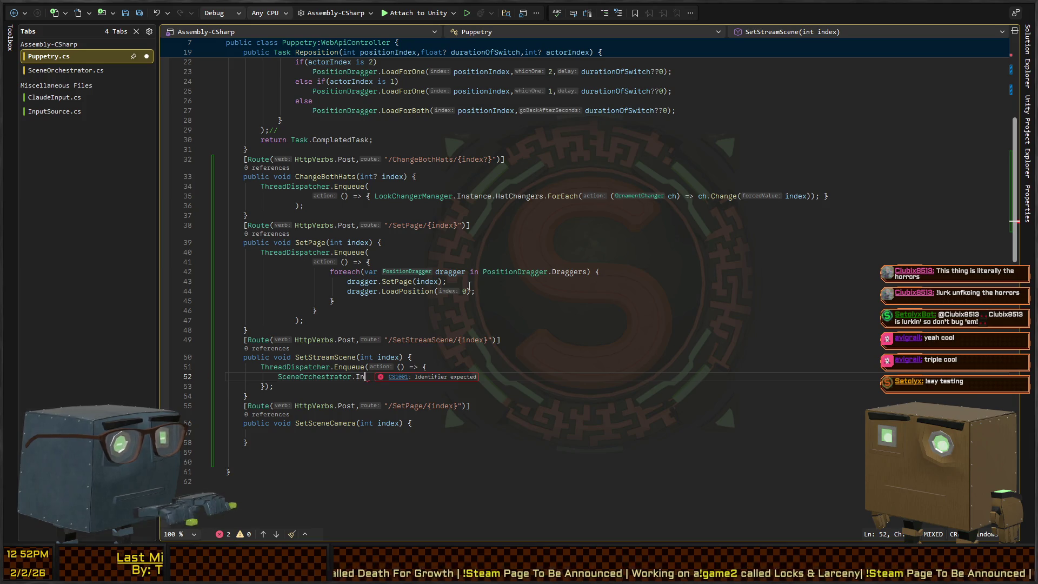
text(stance.)
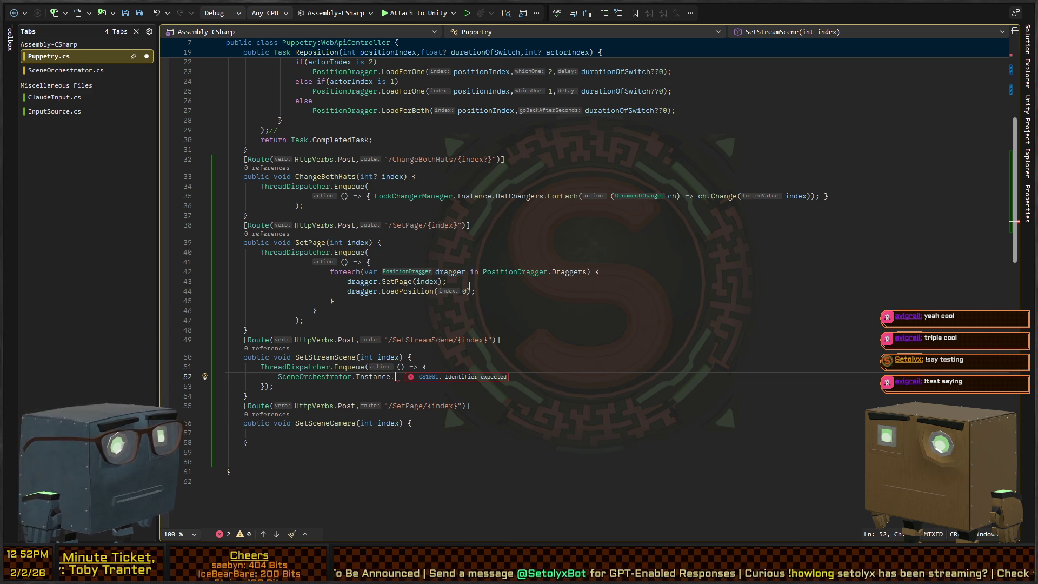
text(SwitchToScene)
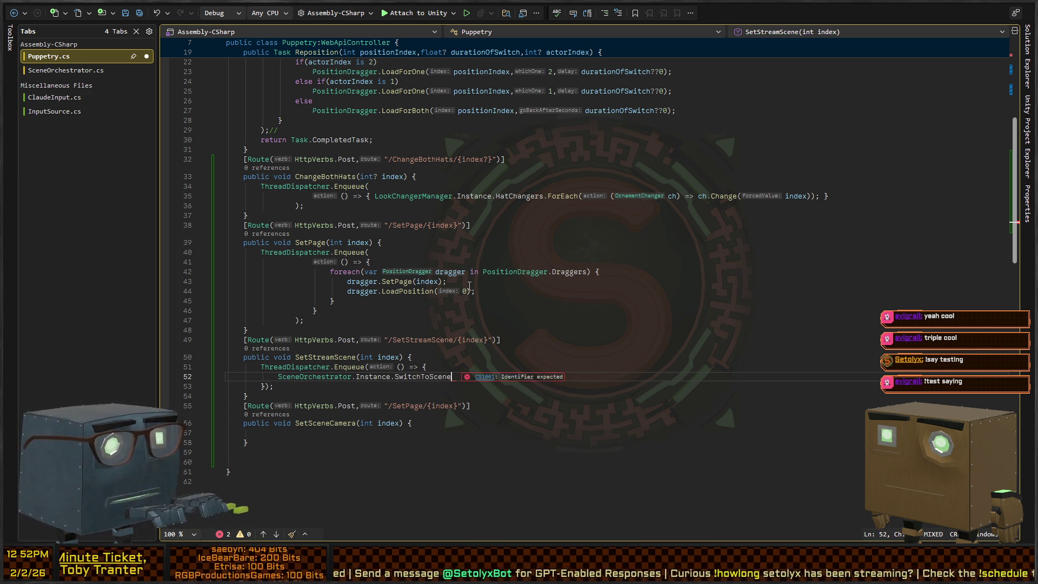
text((index))
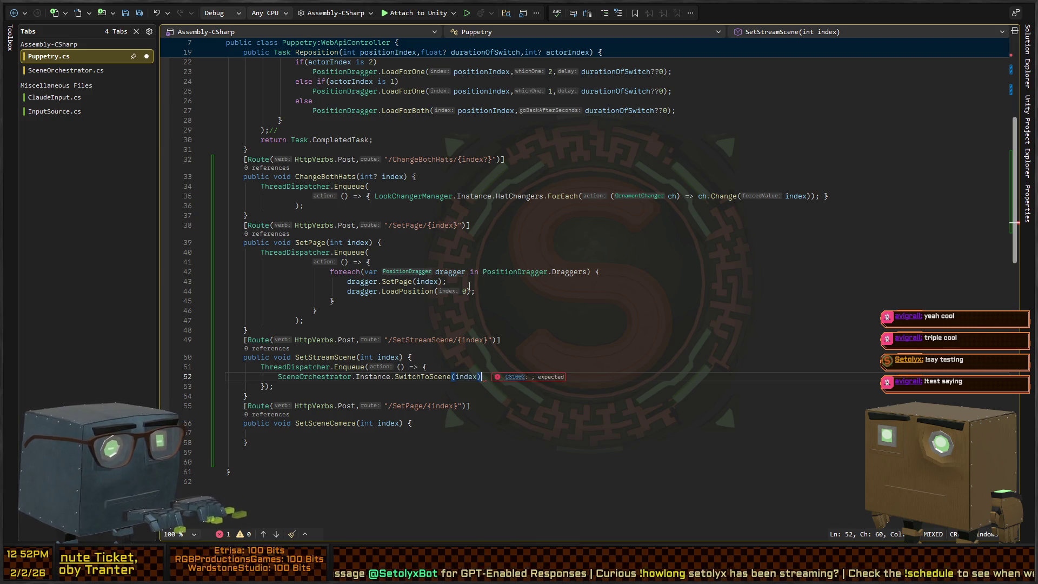
text(;)
key(Down)
key(Down)
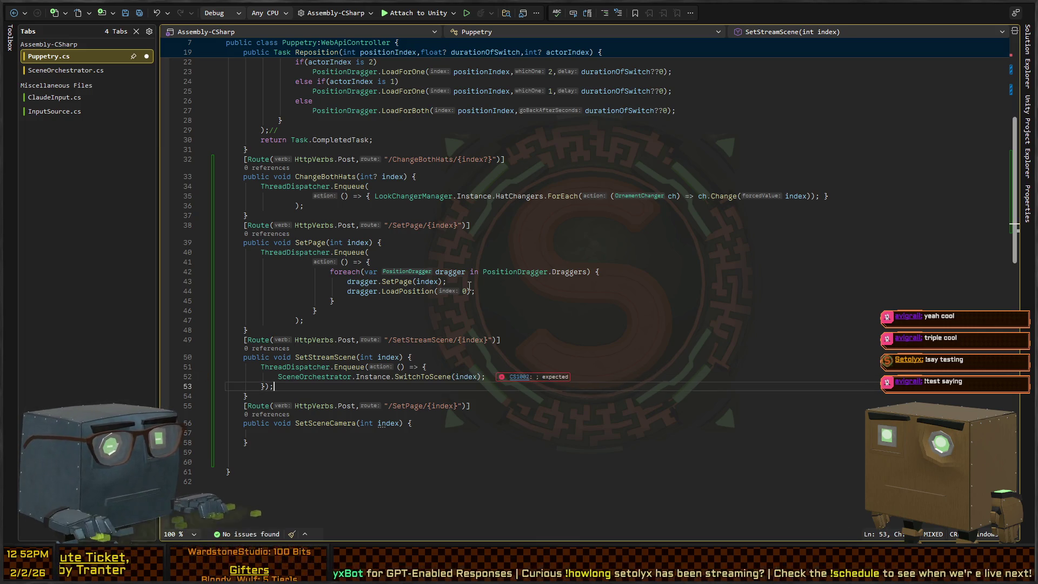
- Copy the Enqueue block into SetSceneCamera calling SwapCameraIndex(index), and save Puppetry.cs
key(shift+Up)
key(shift+Up)
key(shift+Up)
key(ctrl+c)
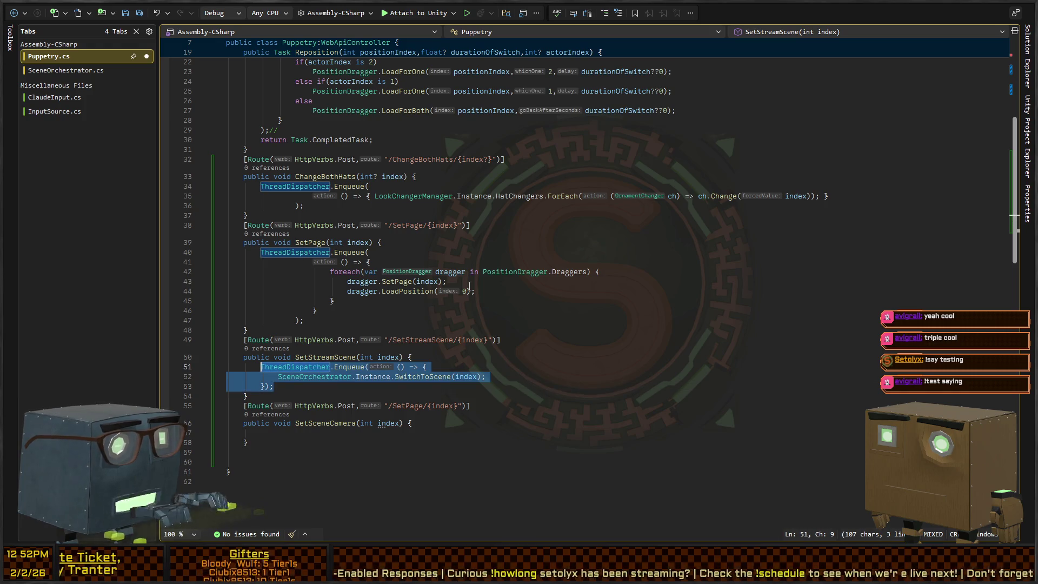
key(Down)
key(Down)
key(Down)
key(ctrl+v)
key(Up)
key(End)
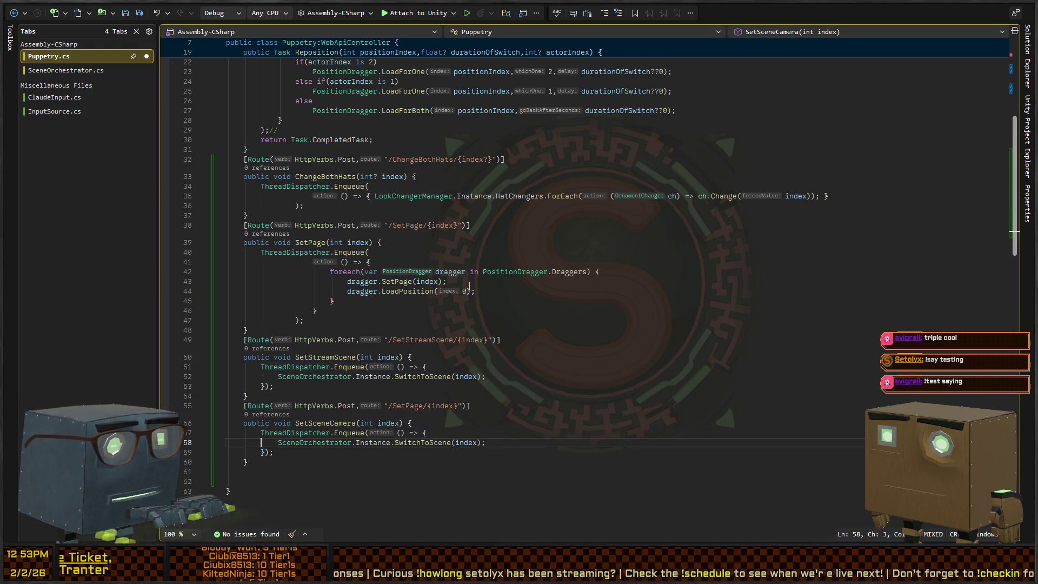
key(ctrl+Left)
key(ctrl+Left)
key(ctrl+Left)
key(ctrl+BackSpace)
text(SwapCameraIndex)
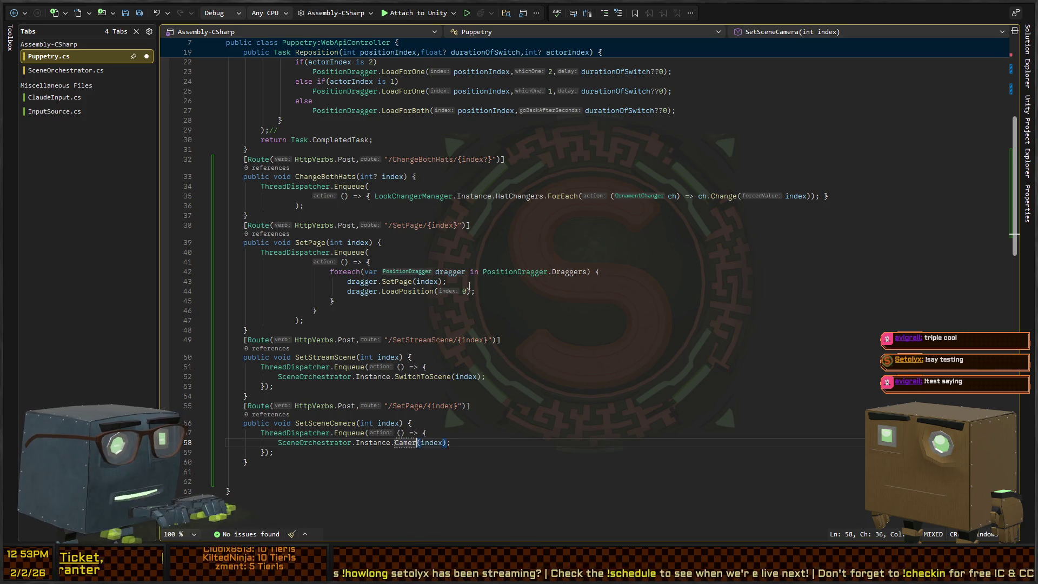
key(End)
key(ctrl+s)
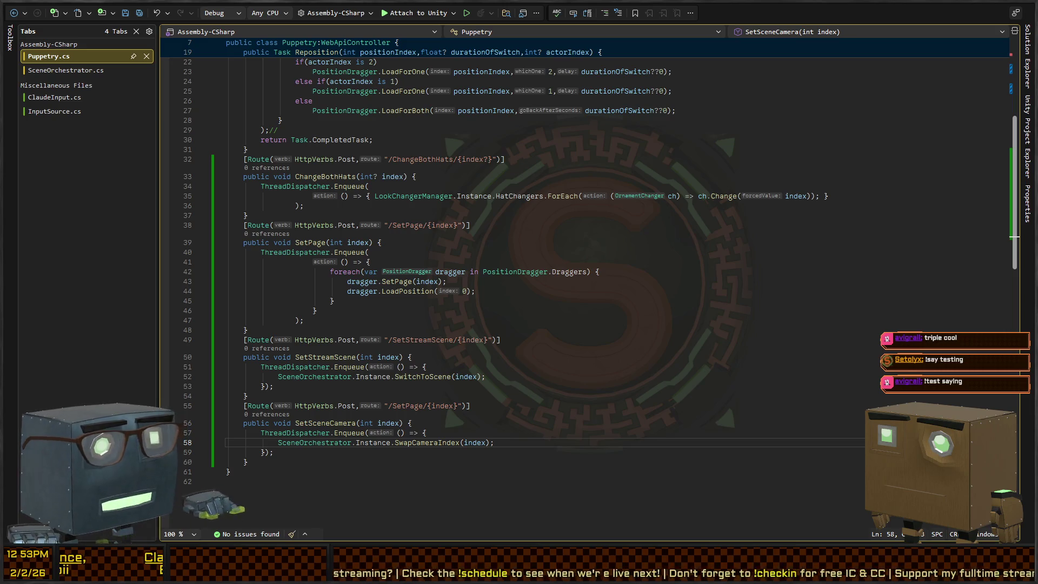
key(alt+Tab)
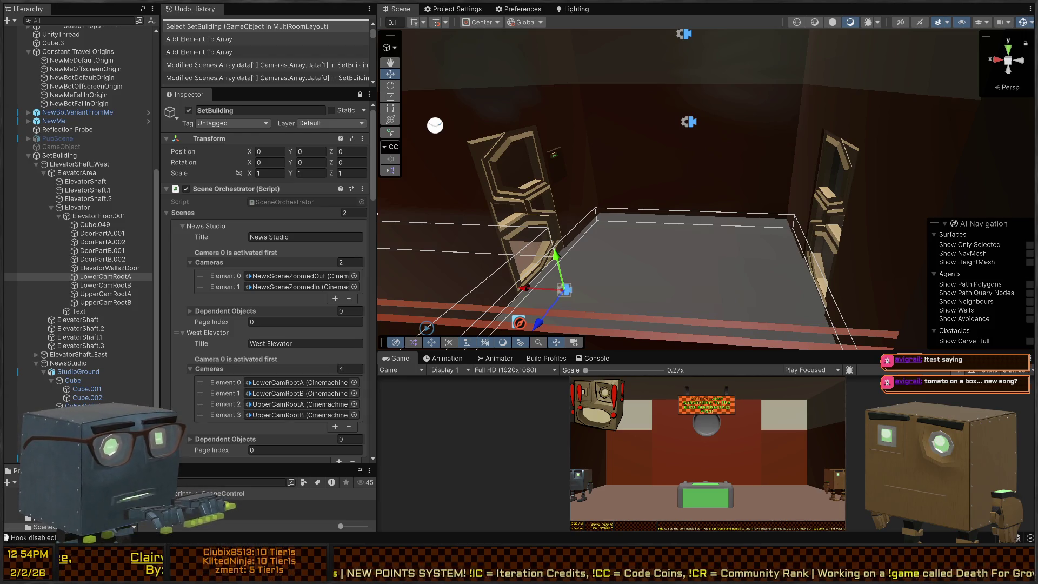
- Leave the SetBuilding Scene Orchestrator and return to Puppetry.cs in Visual Studio
key(alt+Tab)
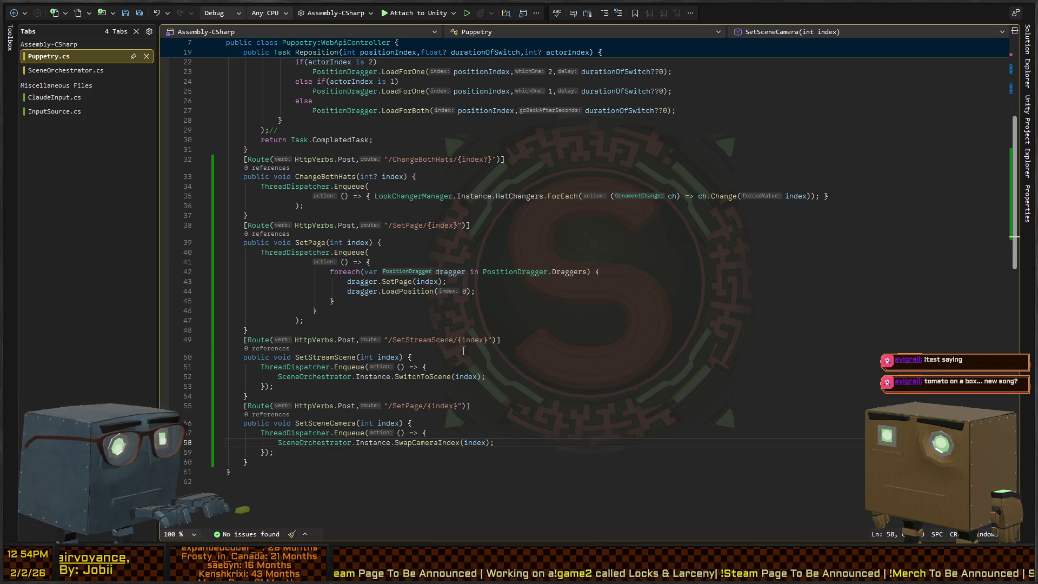
- Rename the SetSceneCamera route to /SetCameraIndex/{index} and save Puppetry.cs
double_click(408, 405)
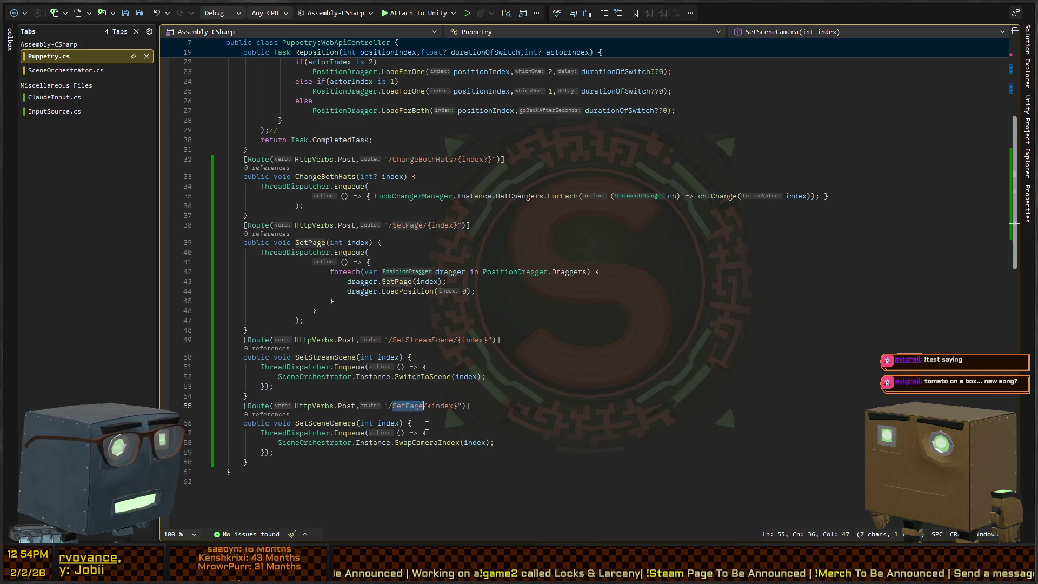
text(SetCameraInd)
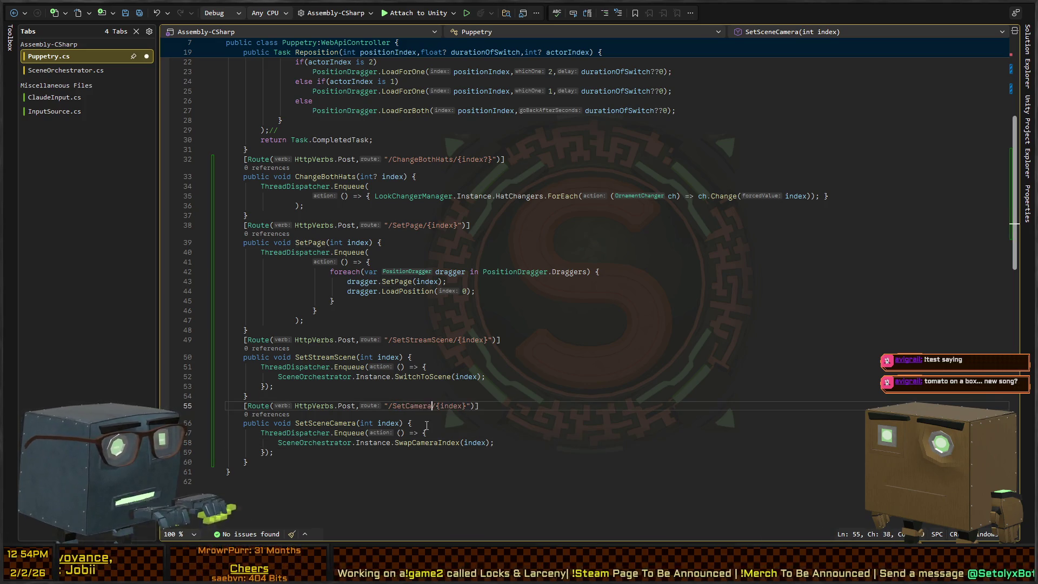
text(ex)
key(ctrl+s)
- Glance at SceneOrchestrator.cs, come back to Puppetry.cs, then bring up the Unity editor
key(ctrl+Tab)
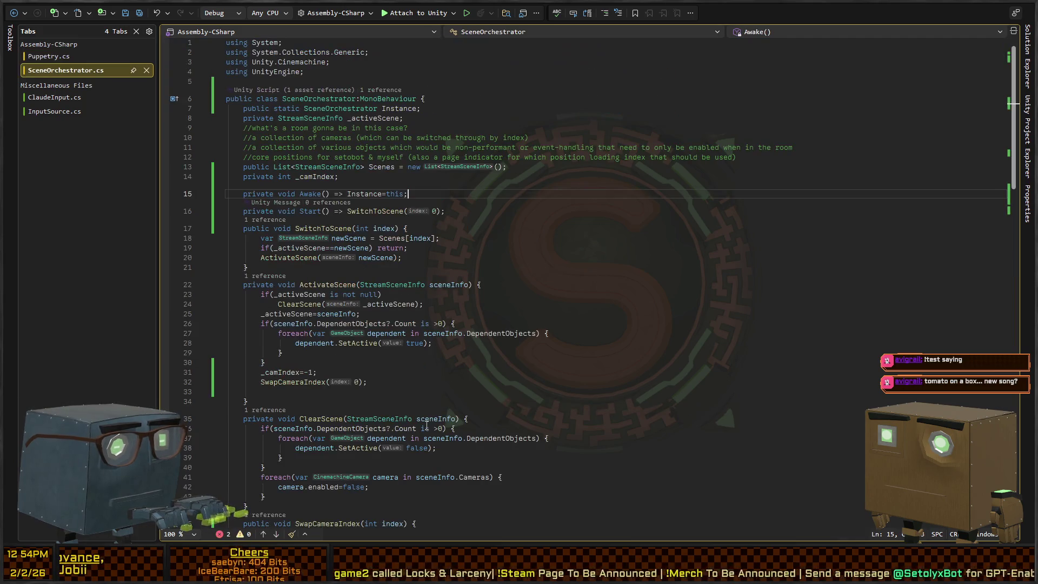
key(ctrl+Tab)
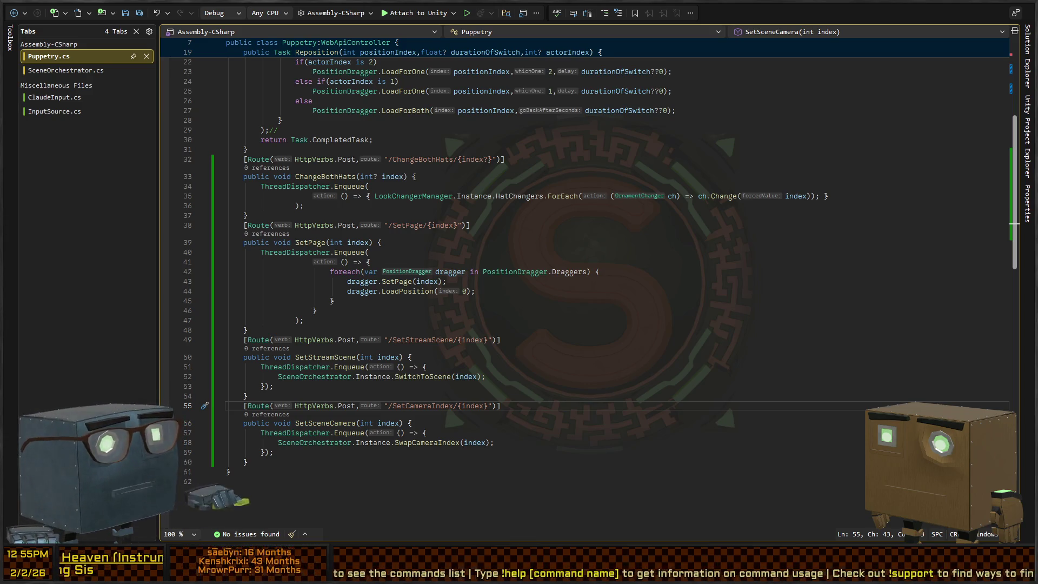
key(alt+Tab)
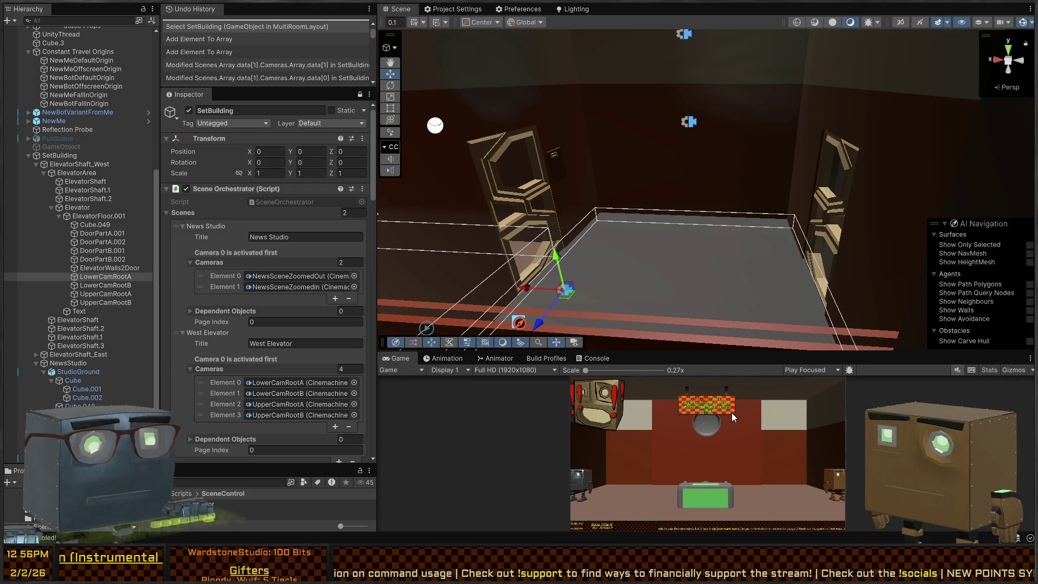
- Enlarge the Game preview and fly the Scene camera into the elevator room
mouse_move(732, 352)
mouse_down()
mouse_move(755, 177)
mouse_move(703, 135)
mouse_move(595, 108)
mouse_move(321, 76)
mouse_move(192, 317)
mouse_up()
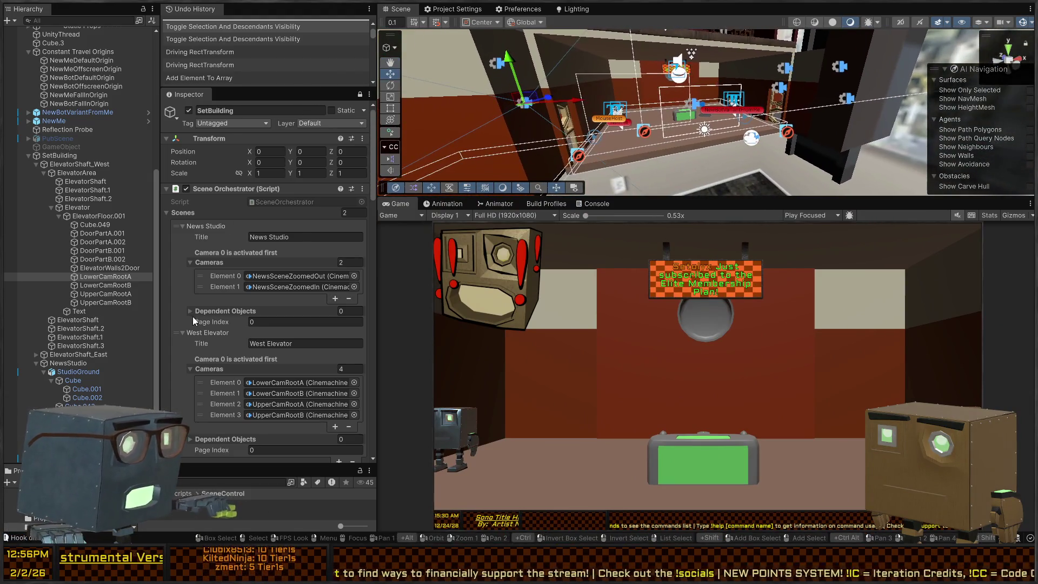
scroll(276, 287, down, 5)
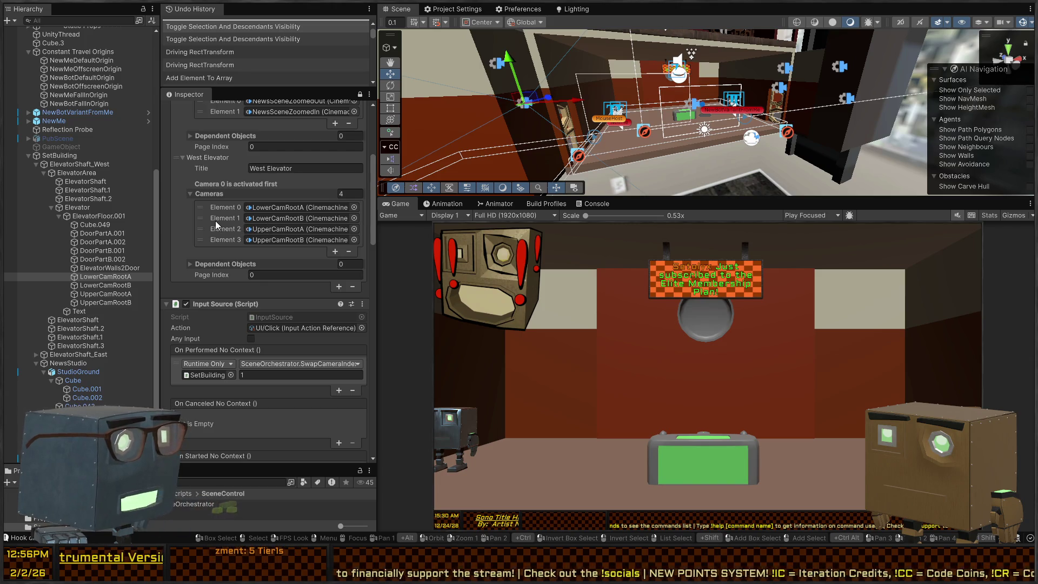
drag(761, 160, 714, 152)
- Try the running game, then find all references to the Puppetry class in Visual Studio
click(807, 403)
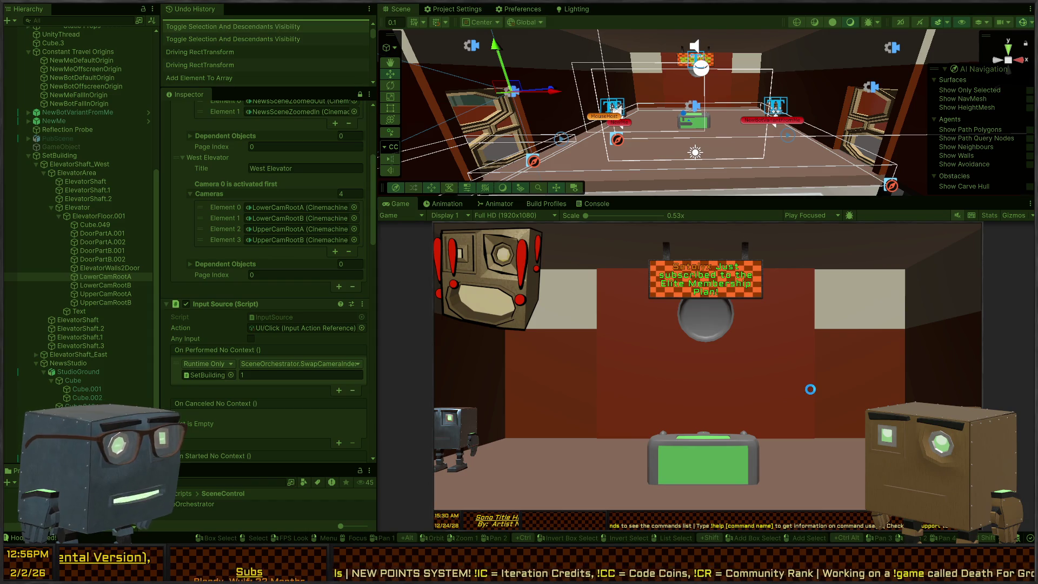
key(Escape)
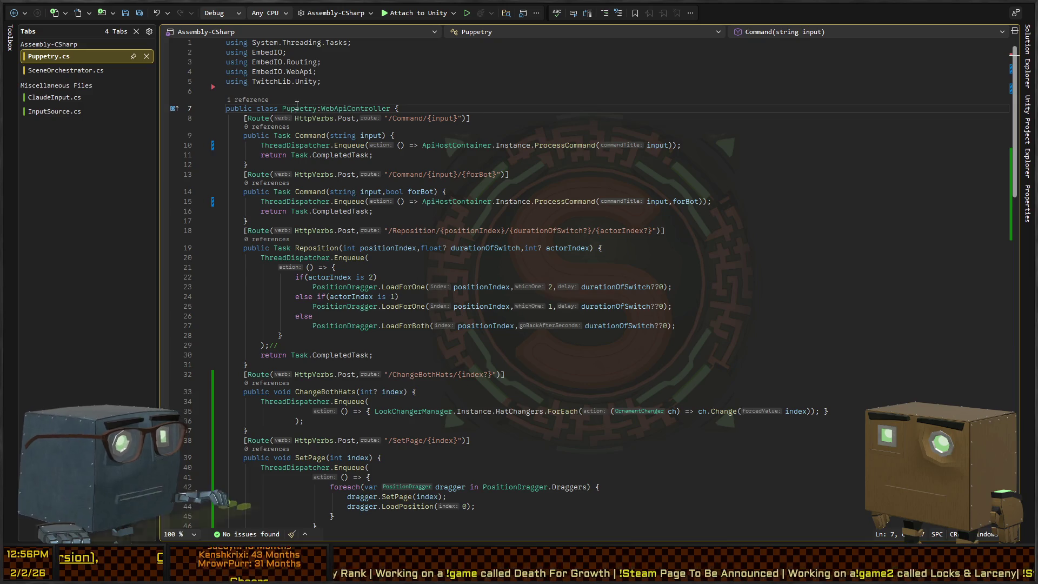
click(297, 107)
key(shift+F12)
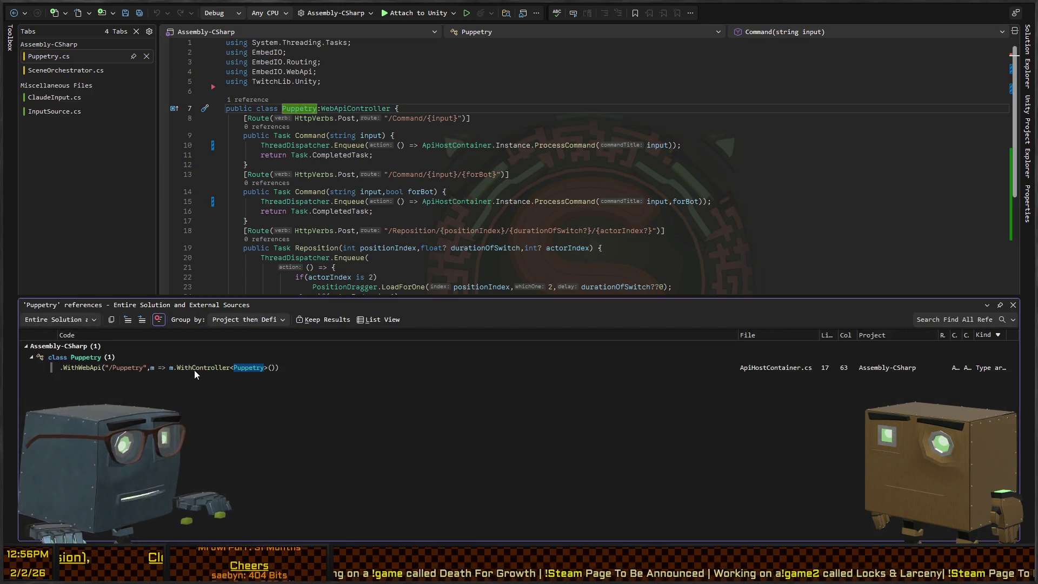
- Open ApiHostContainer.cs at the /Puppetry registration on line 17, then switch back to Unity
double_click(201, 368)
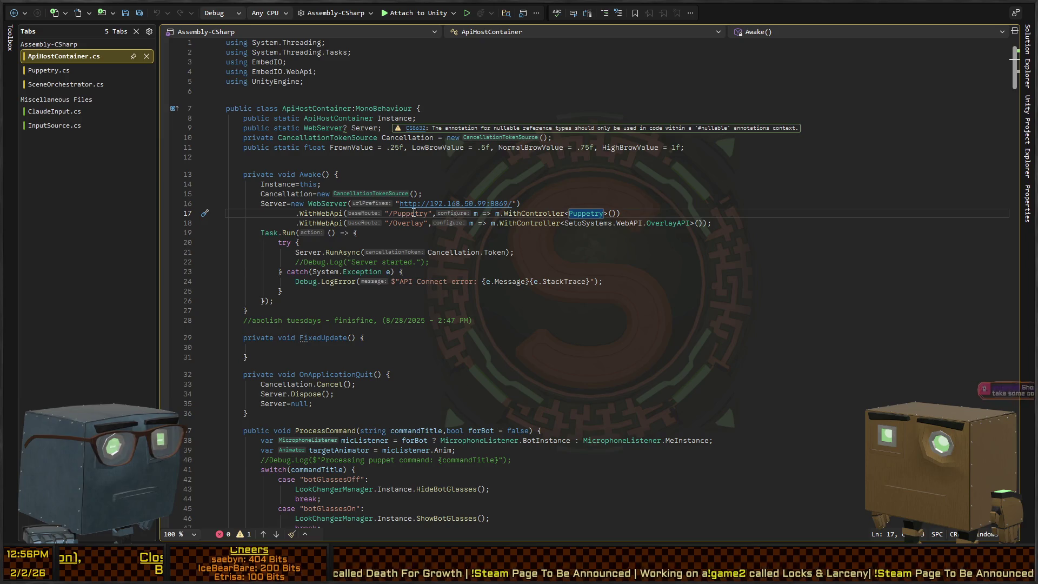
double_click(414, 213)
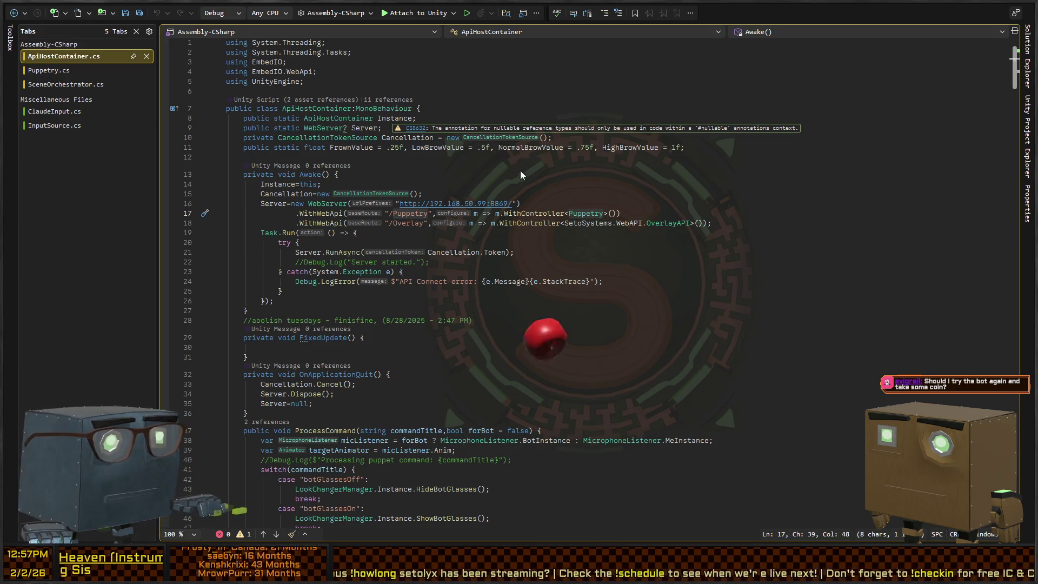
key(alt+Tab)
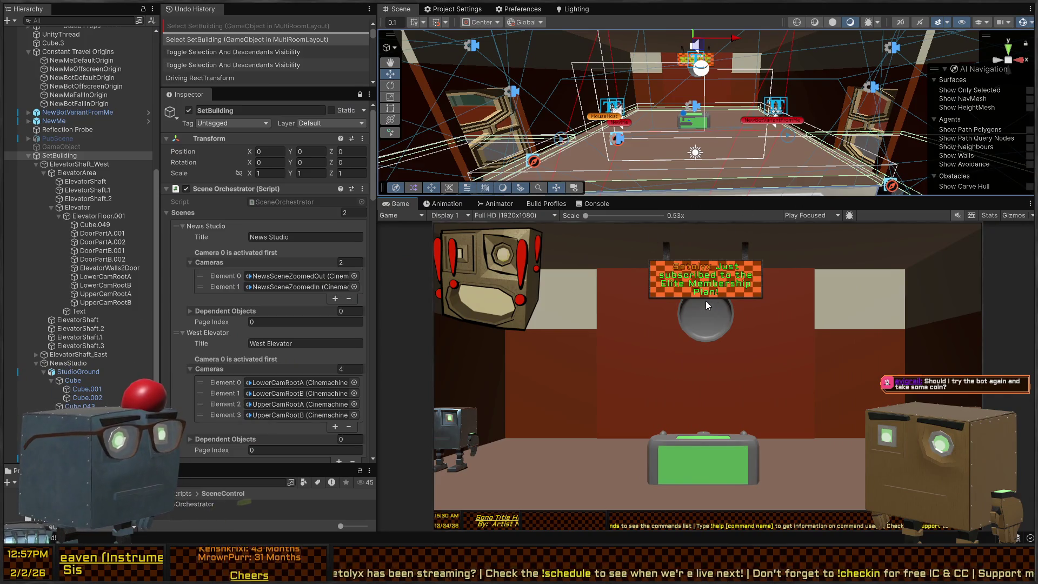
- Start Play mode in Unity, then return to ApiHostContainer.cs in Visual Studio
key(ctrl+p)
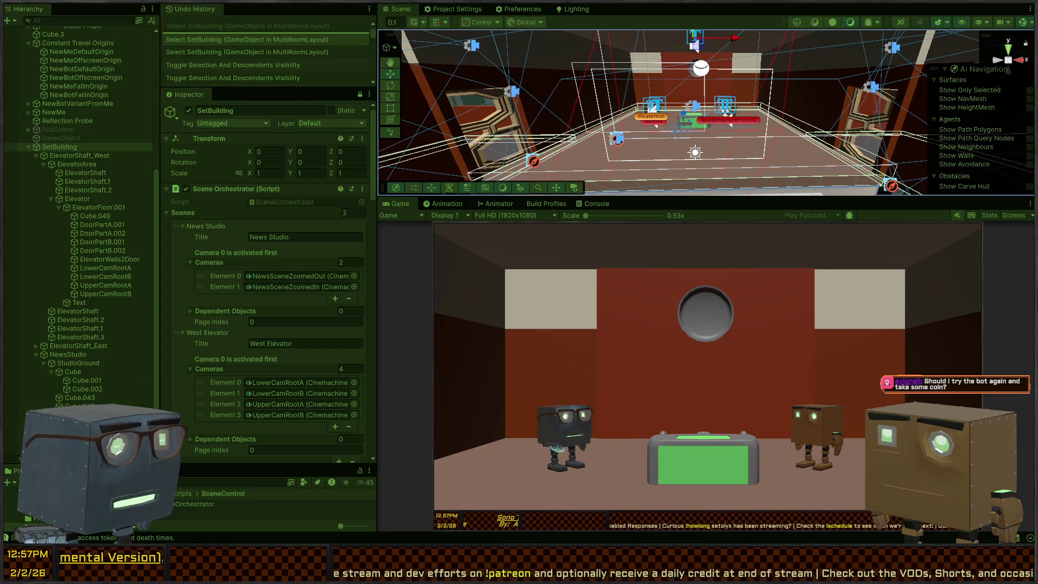
key(alt+Tab)
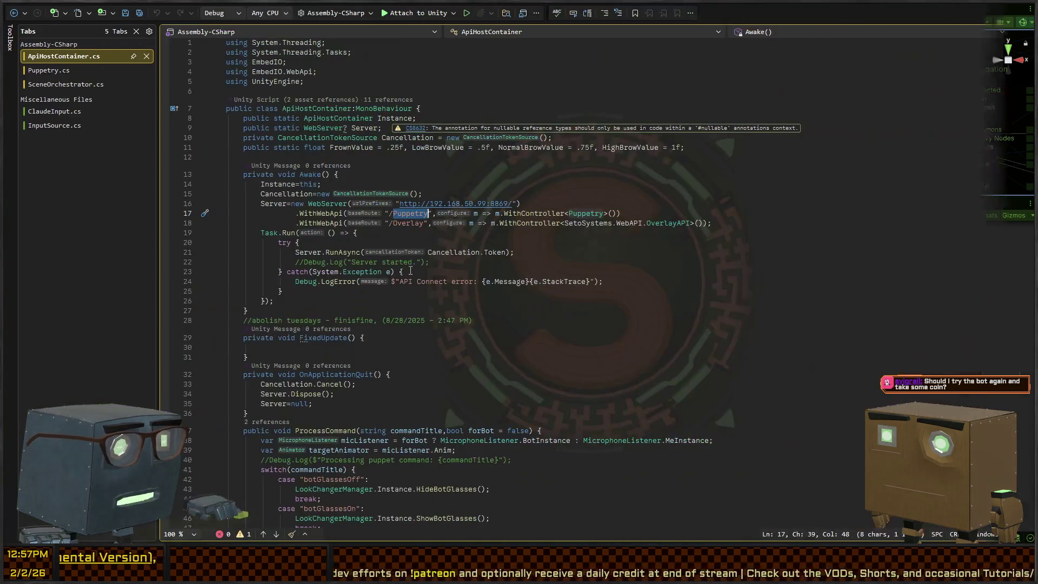
- Check the web server's port 8869 in ApiHostContainer.cs, then look at Unity
scroll(359, 277, down, 10)
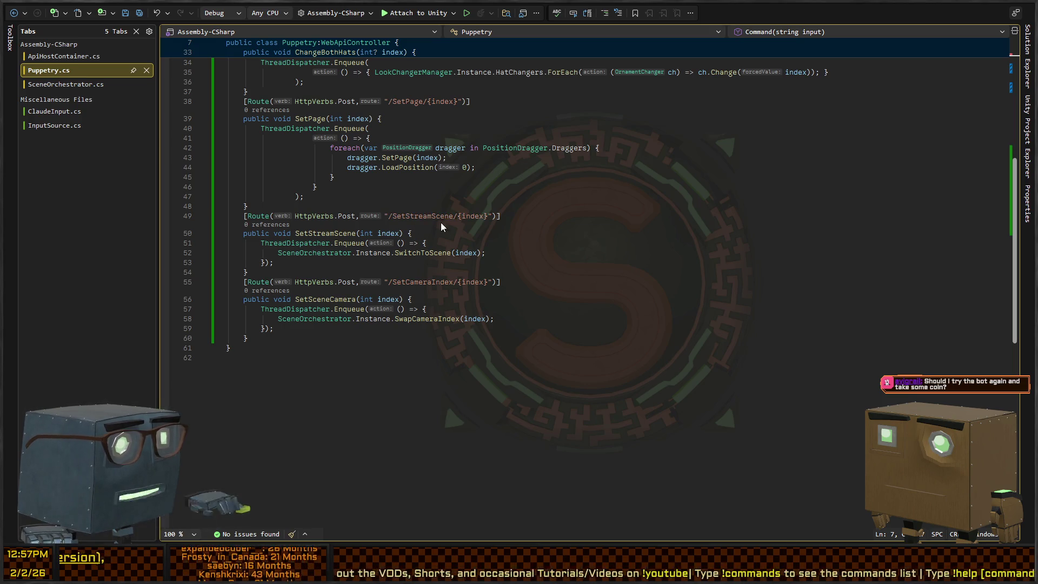
key(ctrl+minus)
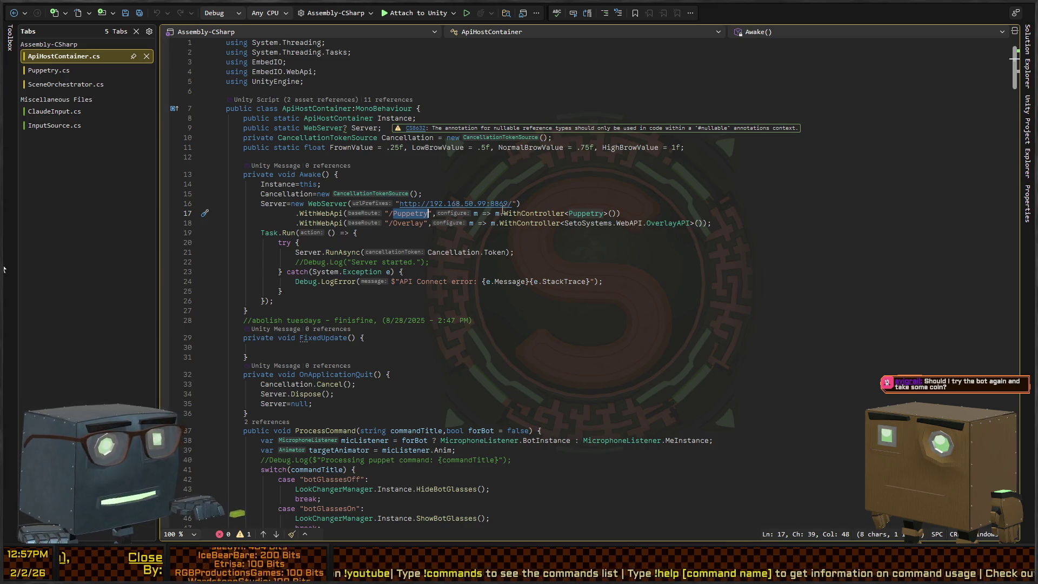
double_click(498, 204)
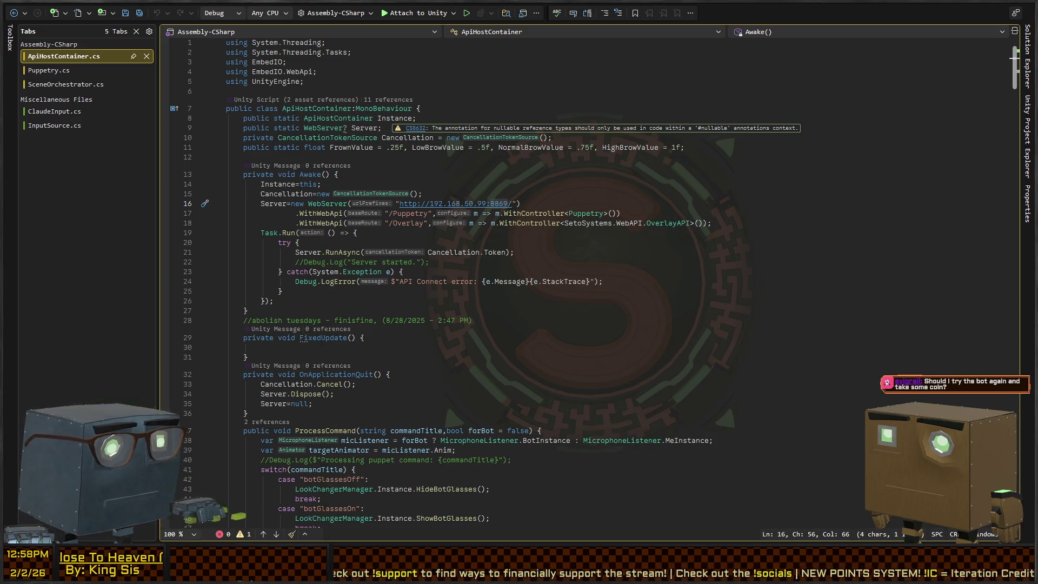
key(alt+Tab)
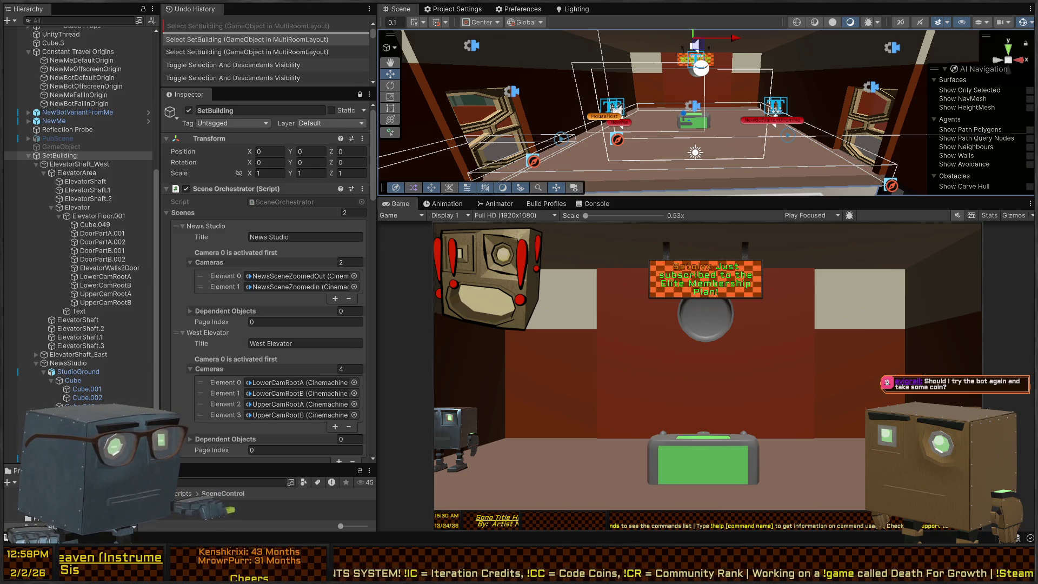
- Back in Visual Studio, highlight the SetCameraIndex route in Puppetry.cs
click(429, 297)
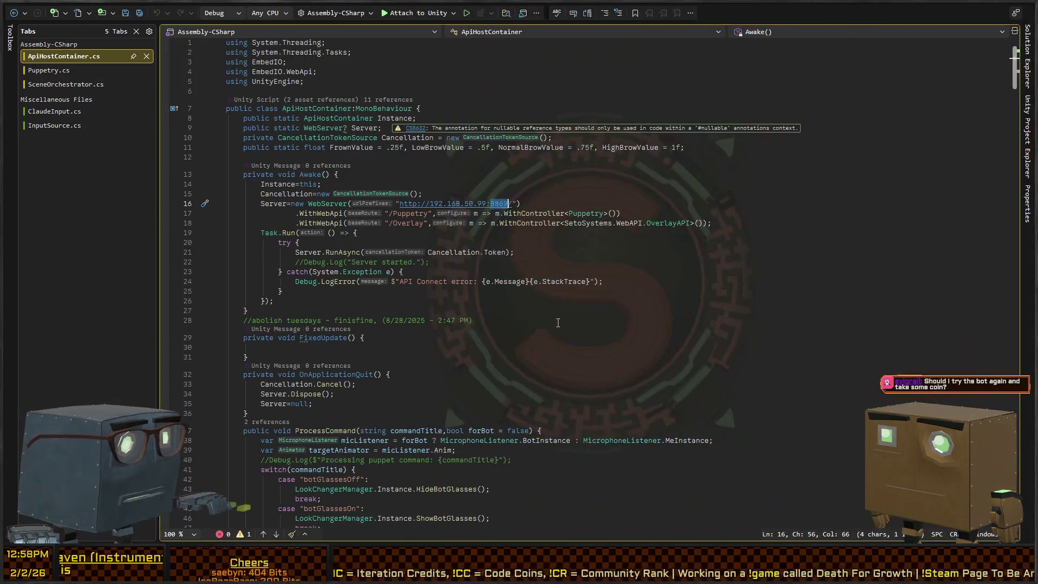
scroll(430, 296, down, 15)
key(ctrl+Tab)
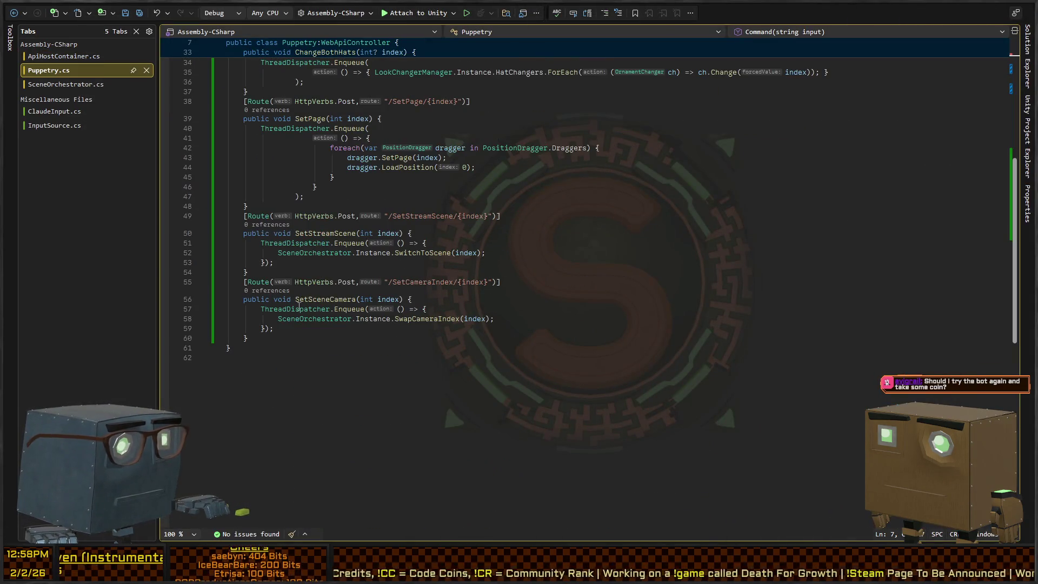
double_click(423, 281)
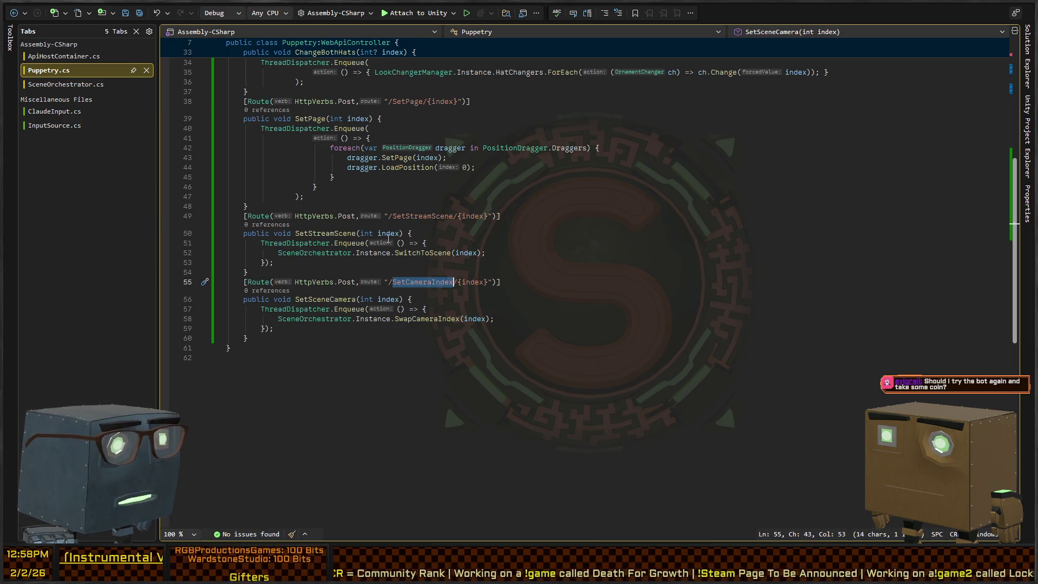
scroll(431, 232, up, 4)
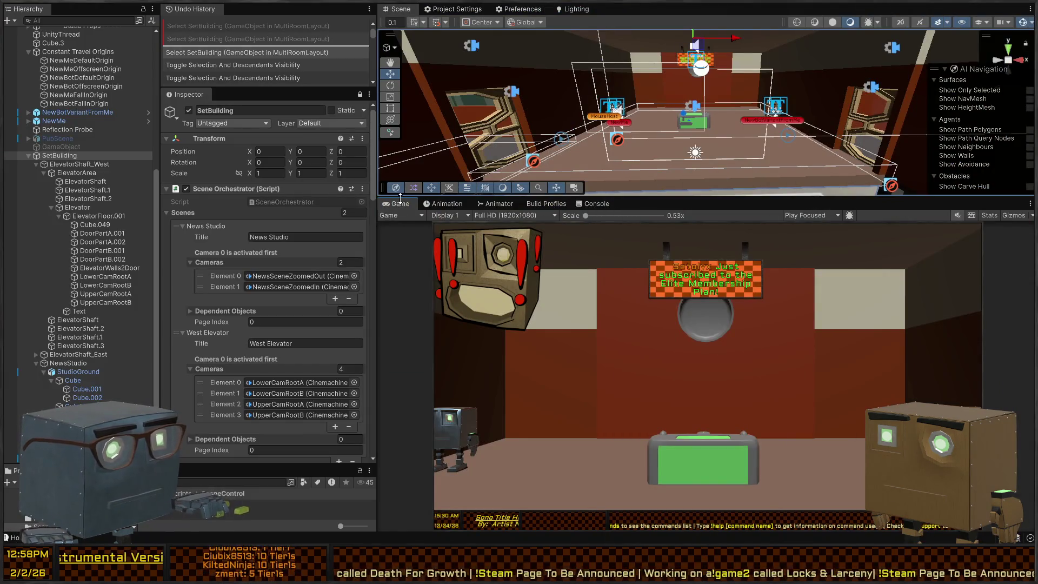
- Show the Unity Console log and switch between Unity and Visual Studio
click(578, 205)
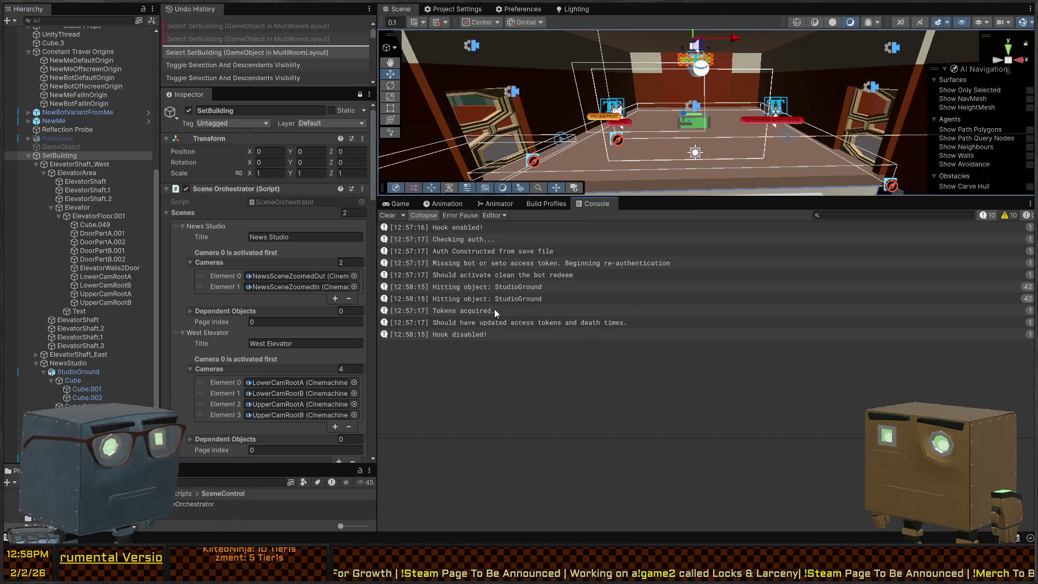
key(alt+Tab)
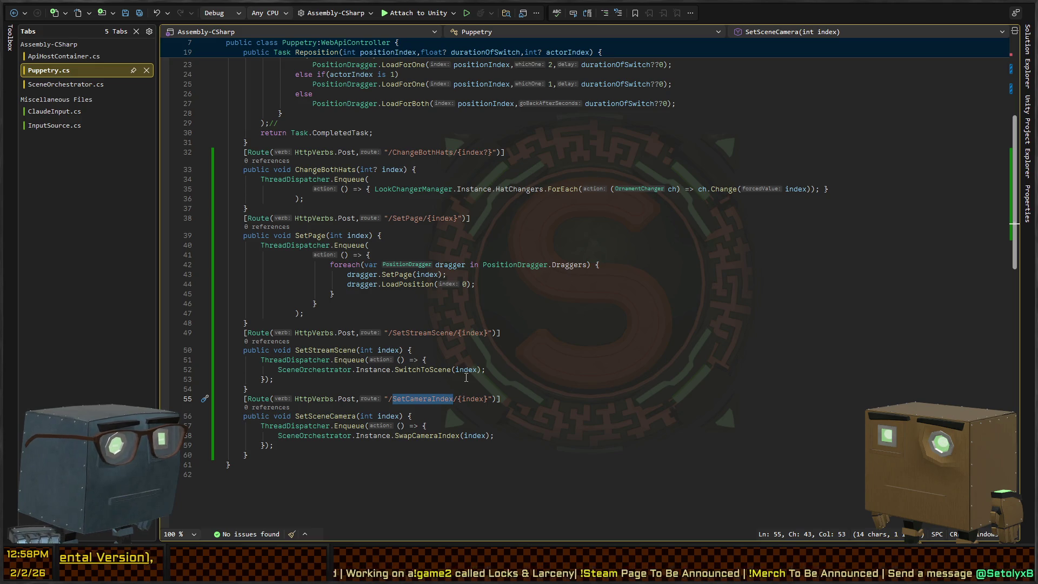
key(alt+Tab)
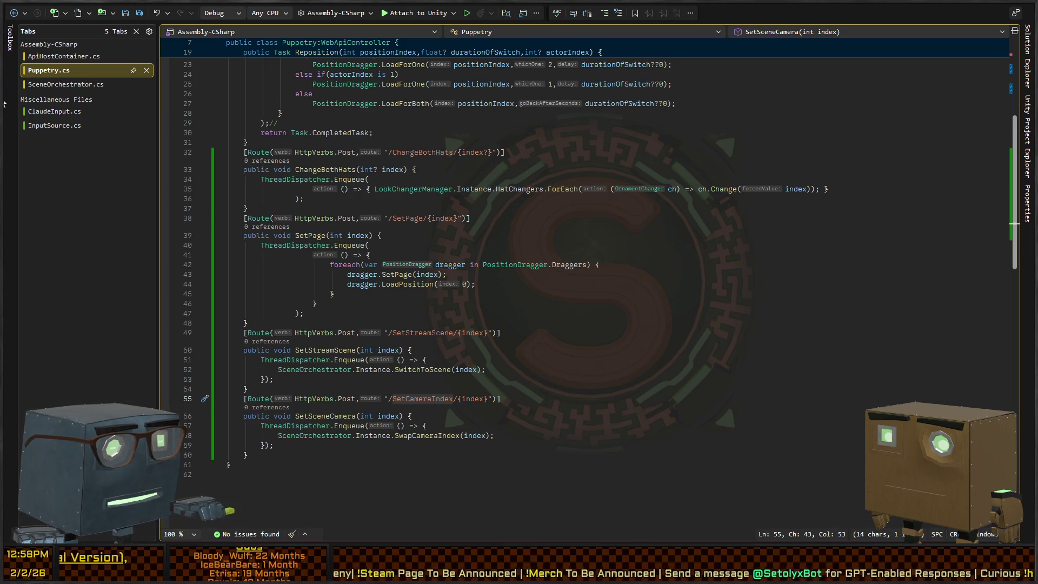
- Highlight the /Puppetry route prefix on line 17 of ApiHostContainer.cs, then return to Unity
key(ctrl+Tab)
scroll(411, 281, up, 15)
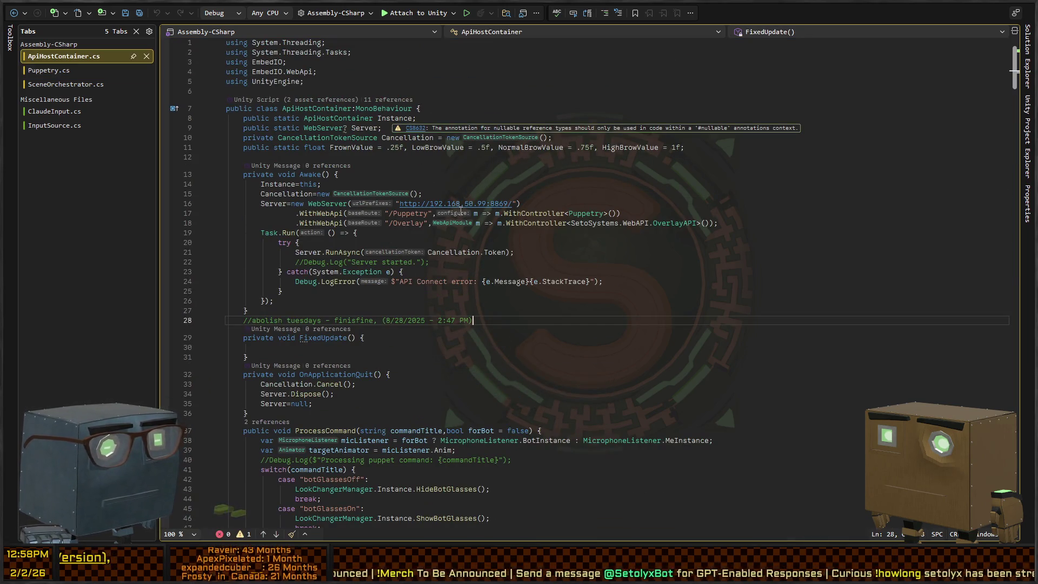
double_click(413, 213)
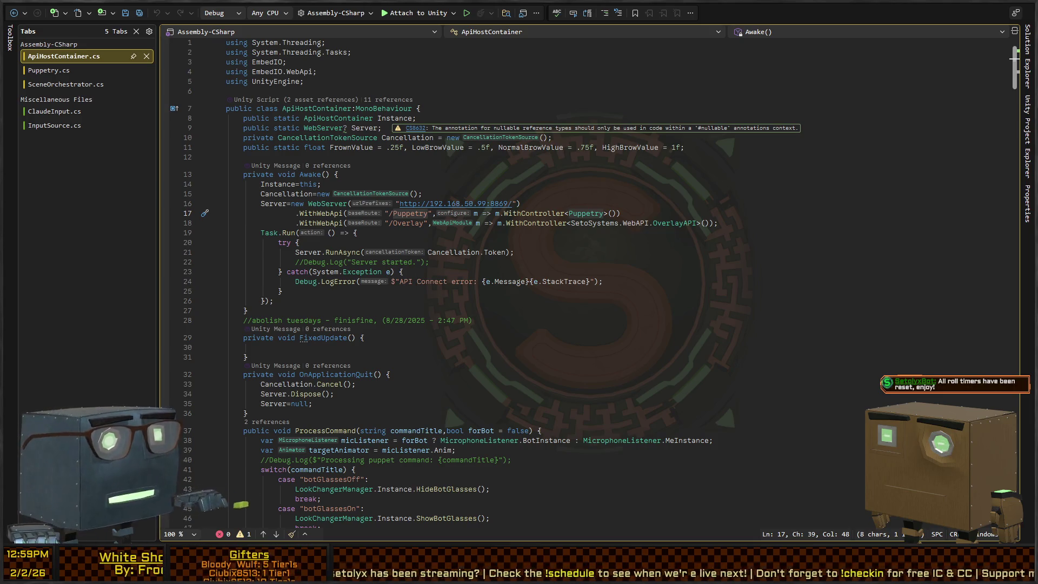
key(alt+Tab)
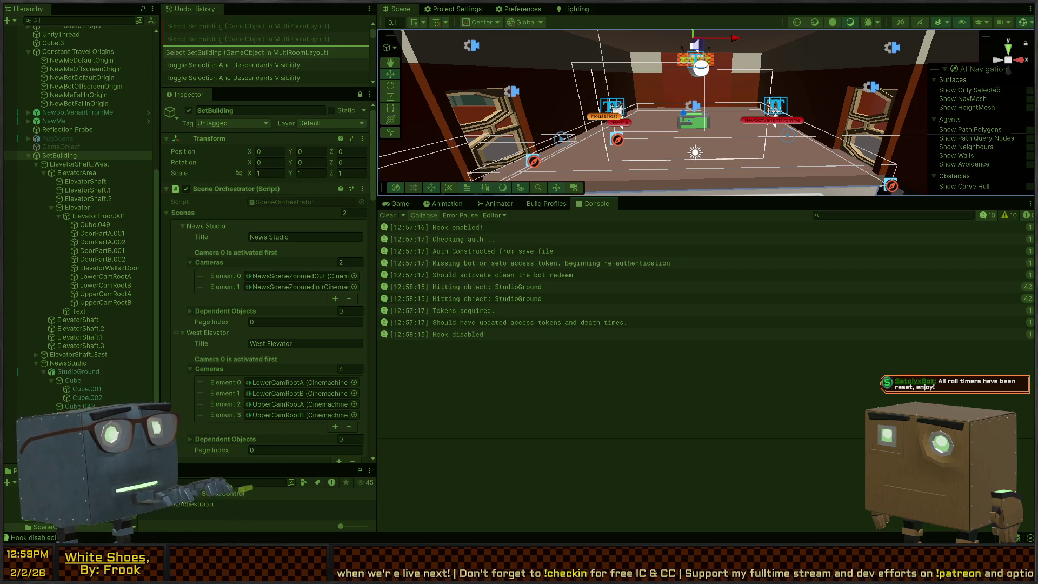
- Run the scene in Play mode, review the Console log, then go to ApiHostContainer.cs
key(ctrl+p)
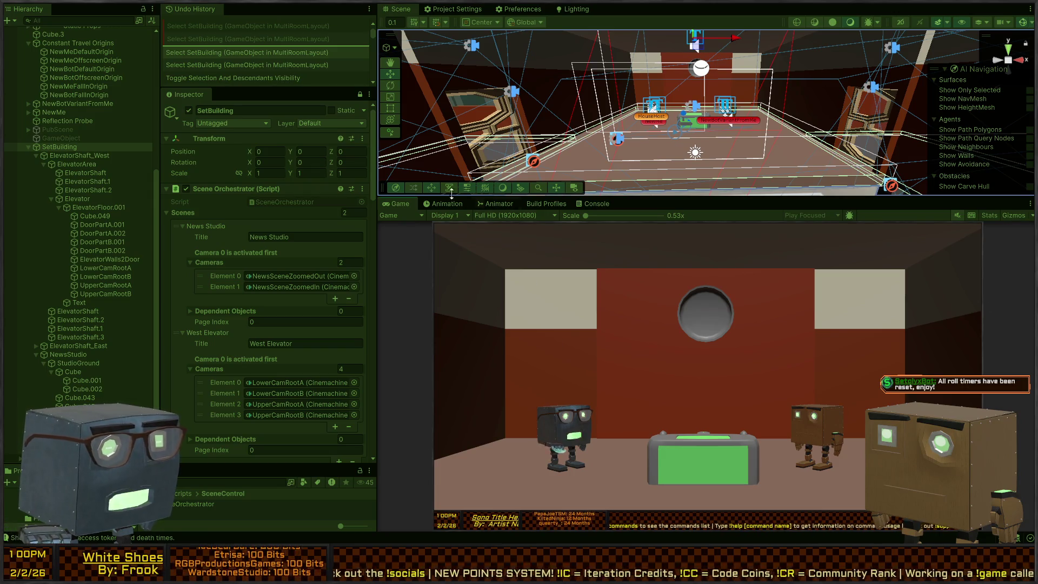
click(595, 204)
key(alt+Tab)
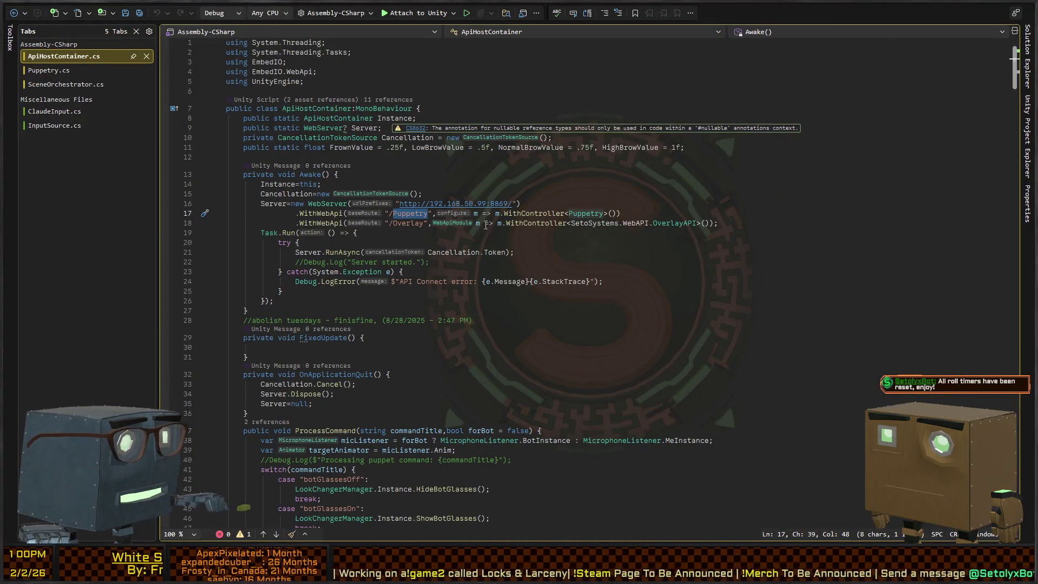
- Review the /SetCameraIndex/{index} route in Puppetry.cs, then go back to Unity
key(ctrl+Tab)
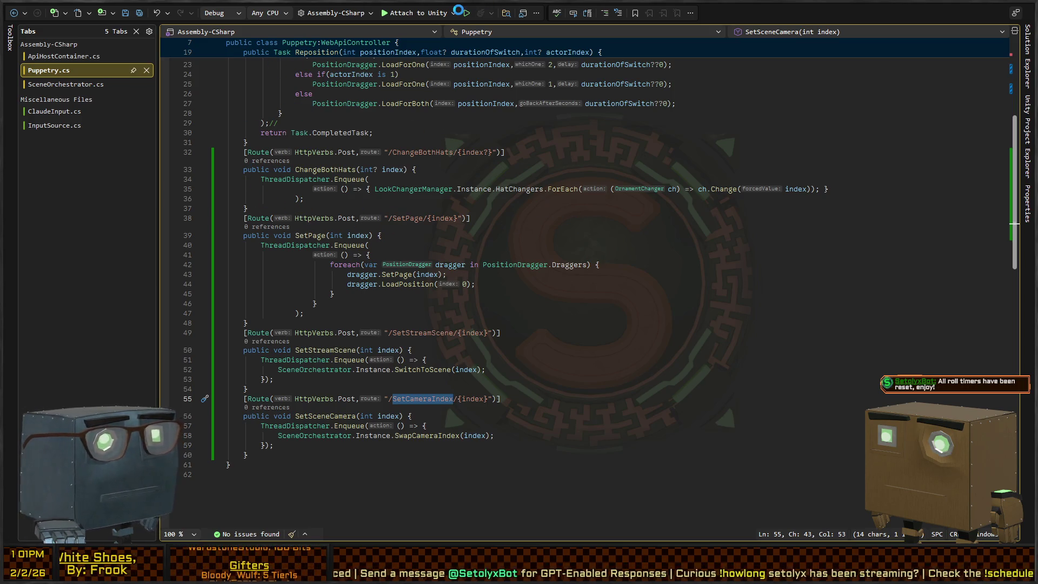
key(alt+Tab)
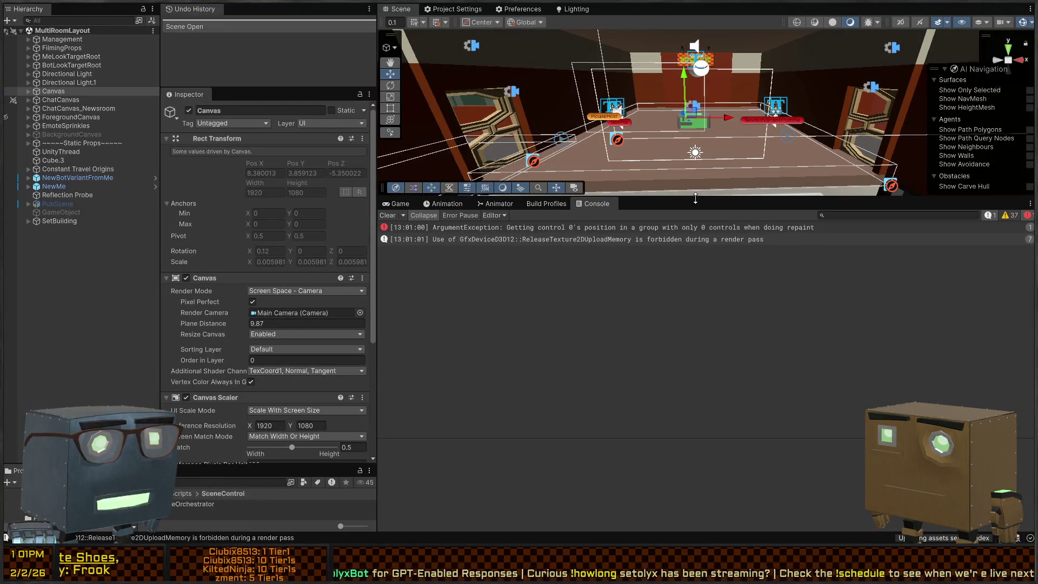
- Enlarge and orbit the Scene view into the news studio, then start Play mode
drag(695, 198, 695, 398)
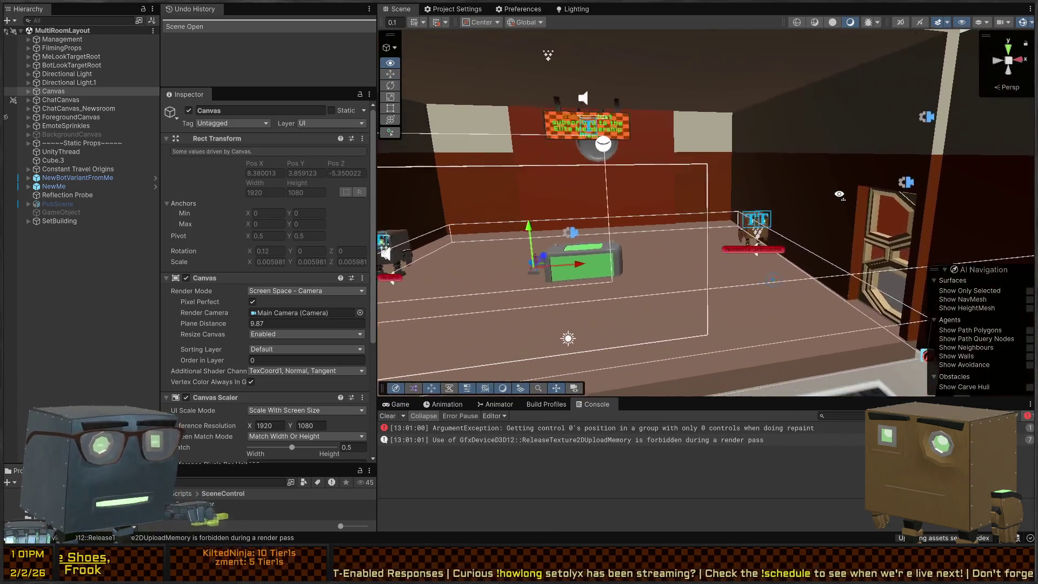
mouse_move(840, 194)
mouse_down()
mouse_move(773, 185)
mouse_move(679, 219)
mouse_move(796, 203)
mouse_move(597, 299)
mouse_up()
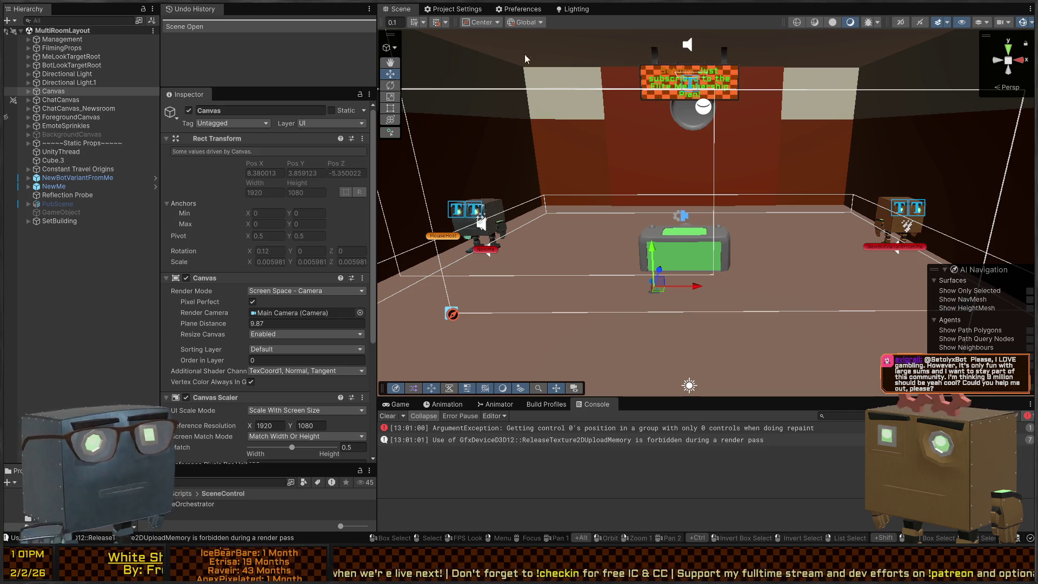
key(ctrl+p)
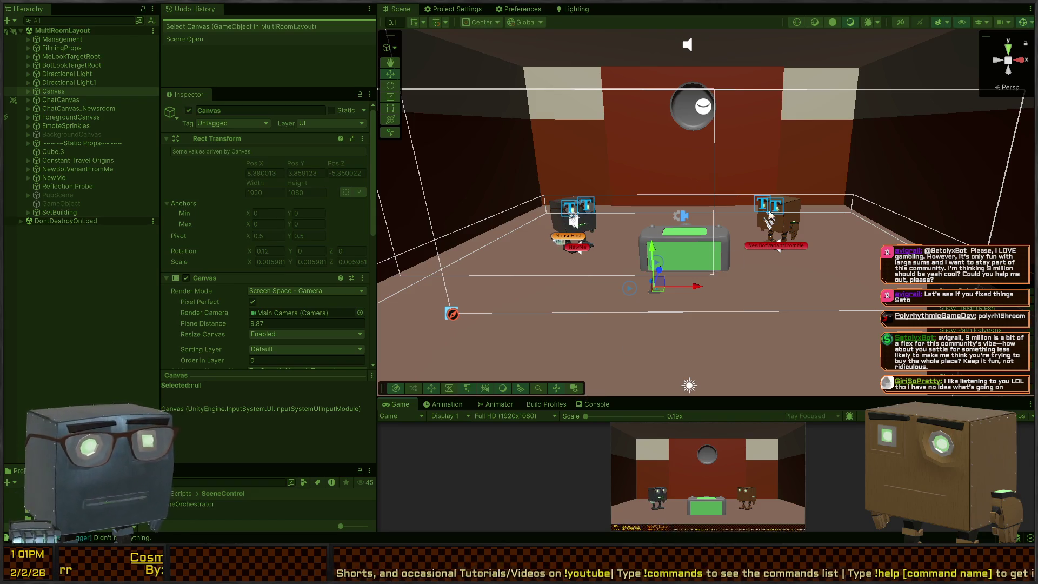
- Stop Play mode and return to Puppetry.cs in Visual Studio
click(589, 217)
key(ctrl+p)
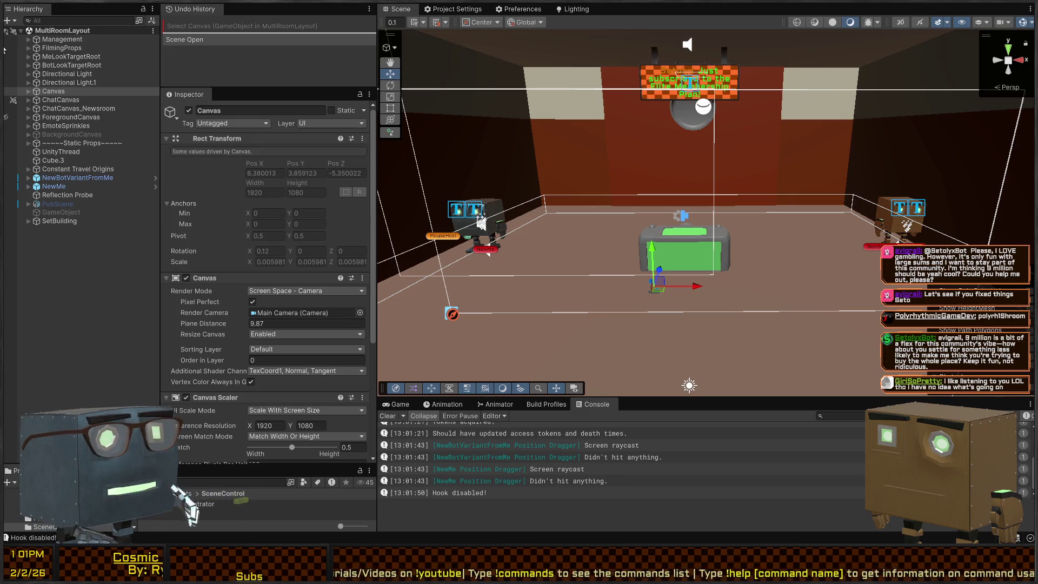
key(alt+Tab)
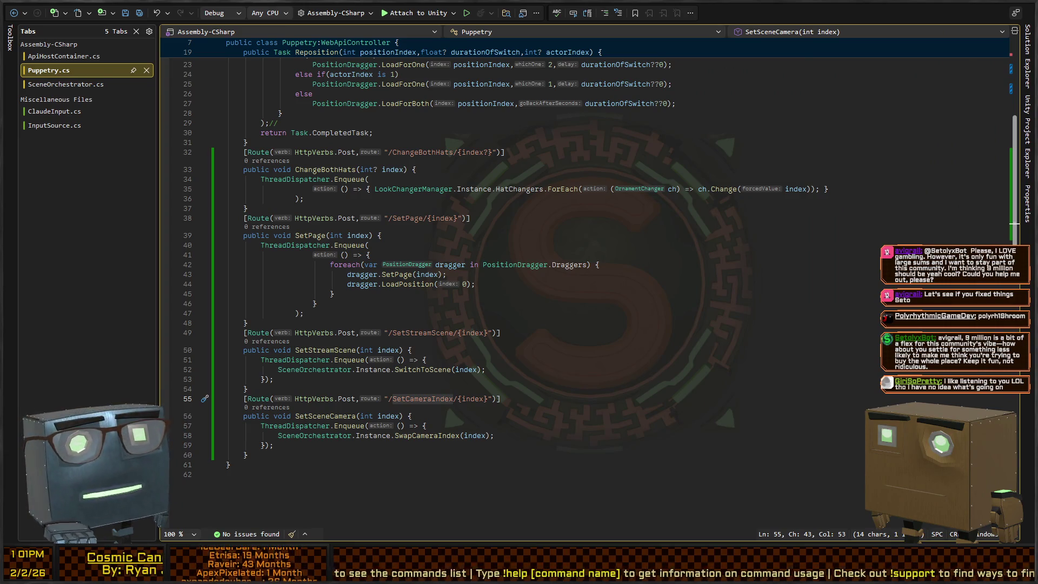
- Check ApiHostContainer.cs and the Puppetry.cs SetStreamScene route, then return to Unity
key(ctrl+minus)
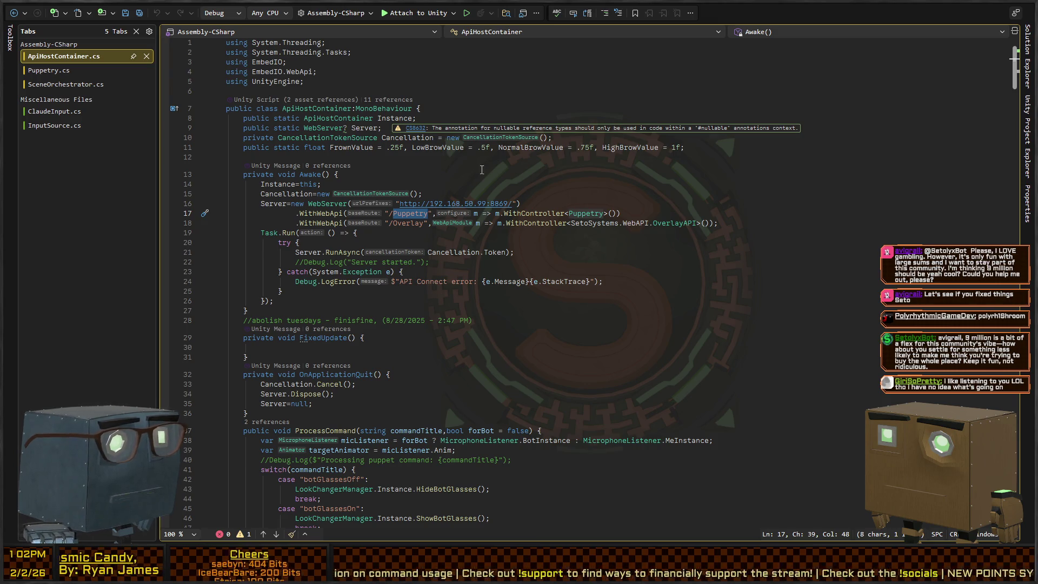
key(ctrl+Tab)
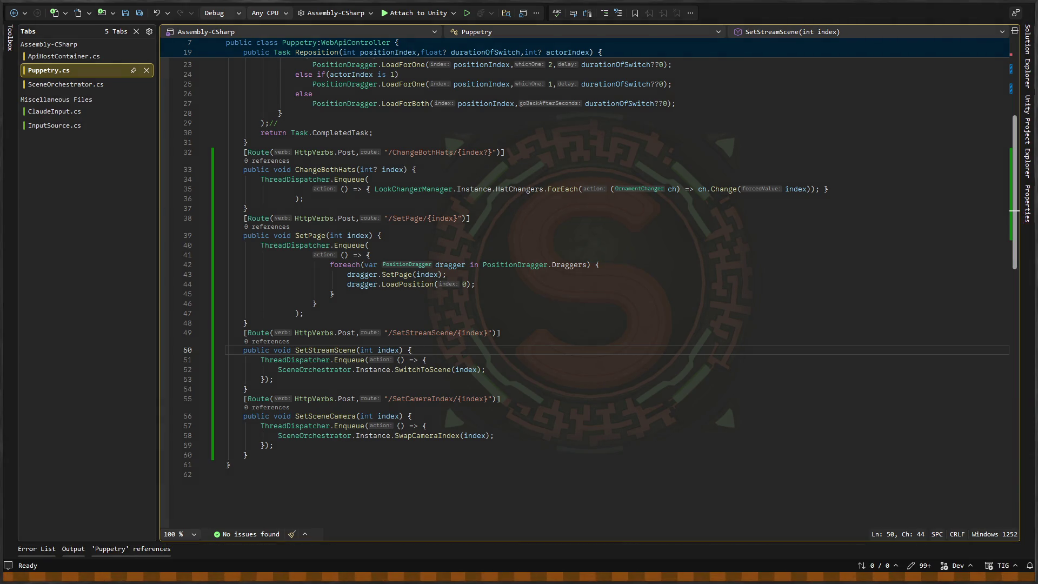
key(alt+Tab)
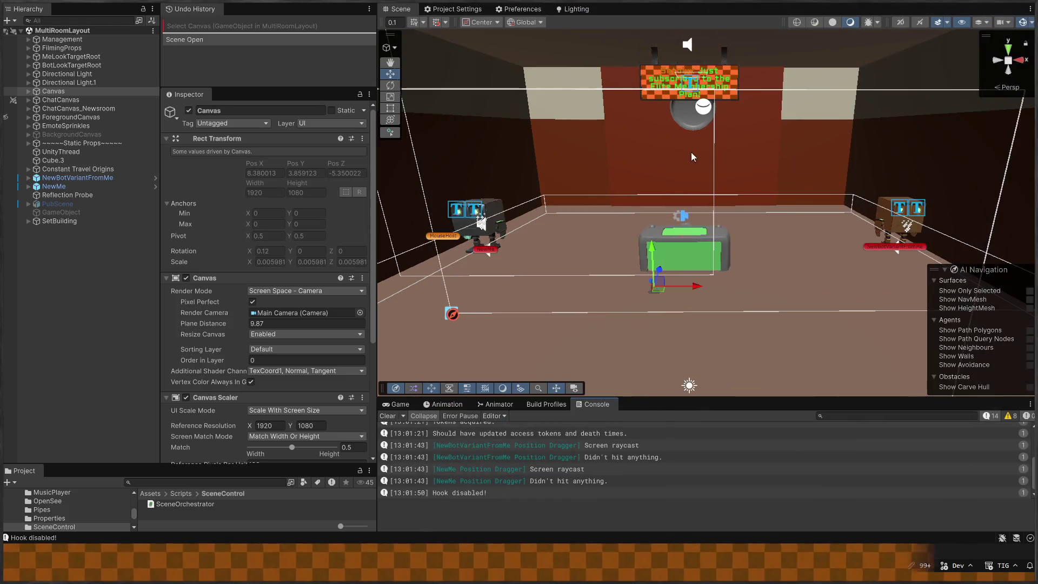
- Enter Play mode to run the MultiRoomLayout studio scene with live chat
key(ctrl+p)
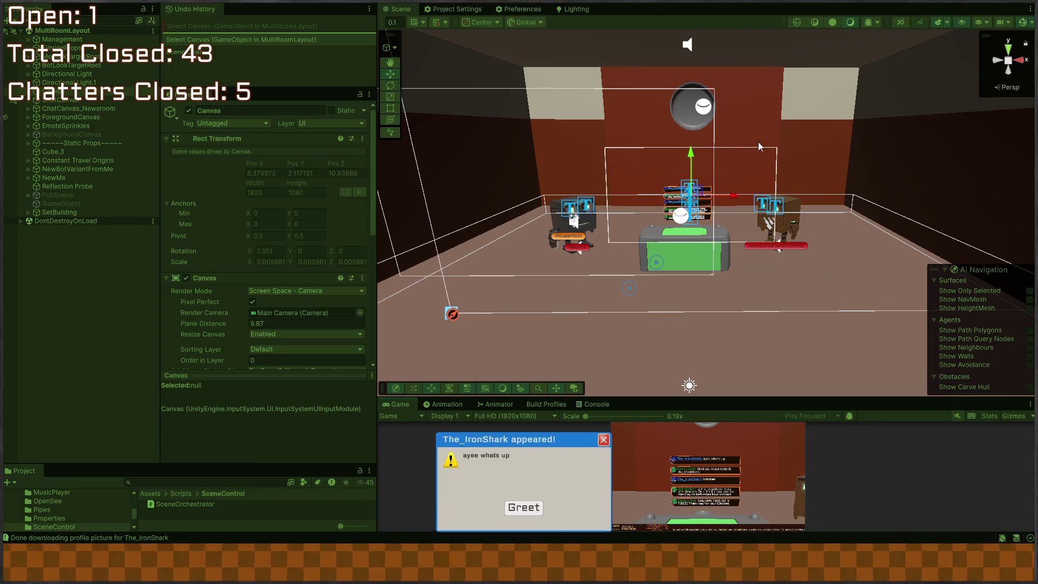
- Show the Console log and maximize the running Game view
key(ctrl+shift+c)
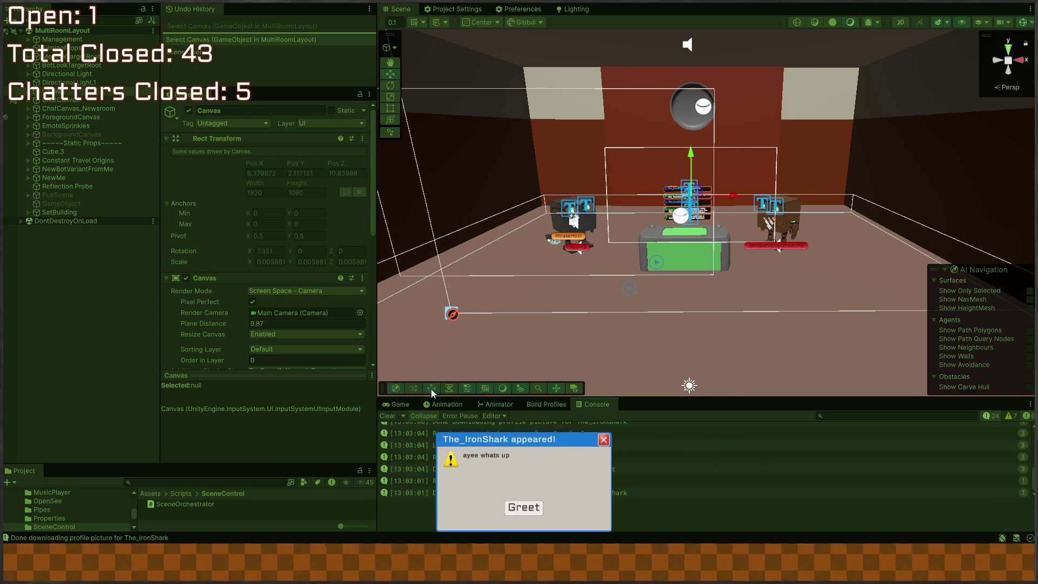
click(393, 404)
double_click(394, 405)
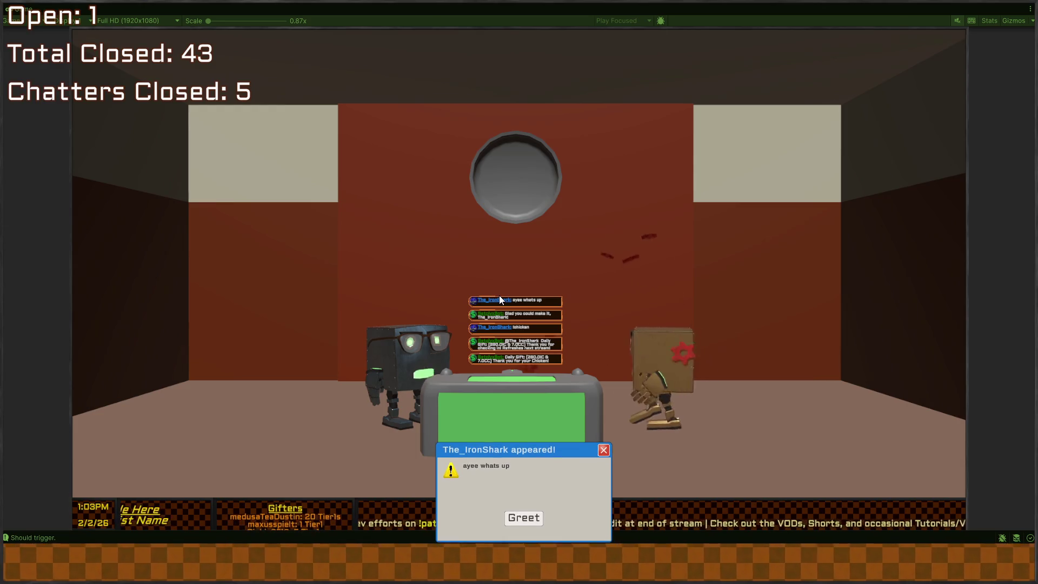
click(499, 295)
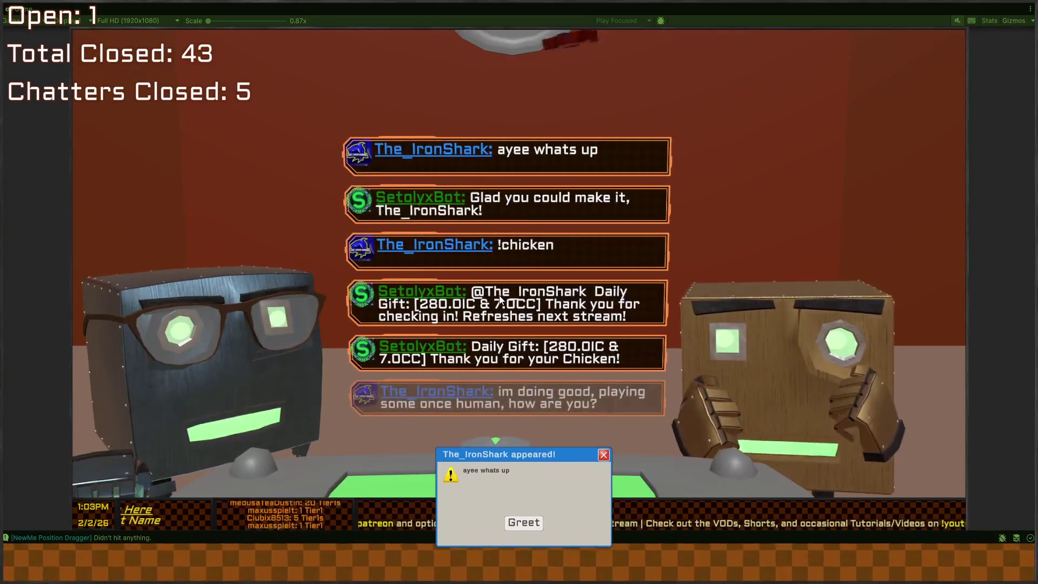
- Dismiss the chatter popup, throw a ball at the left robot, then stop Play mode
click(603, 455)
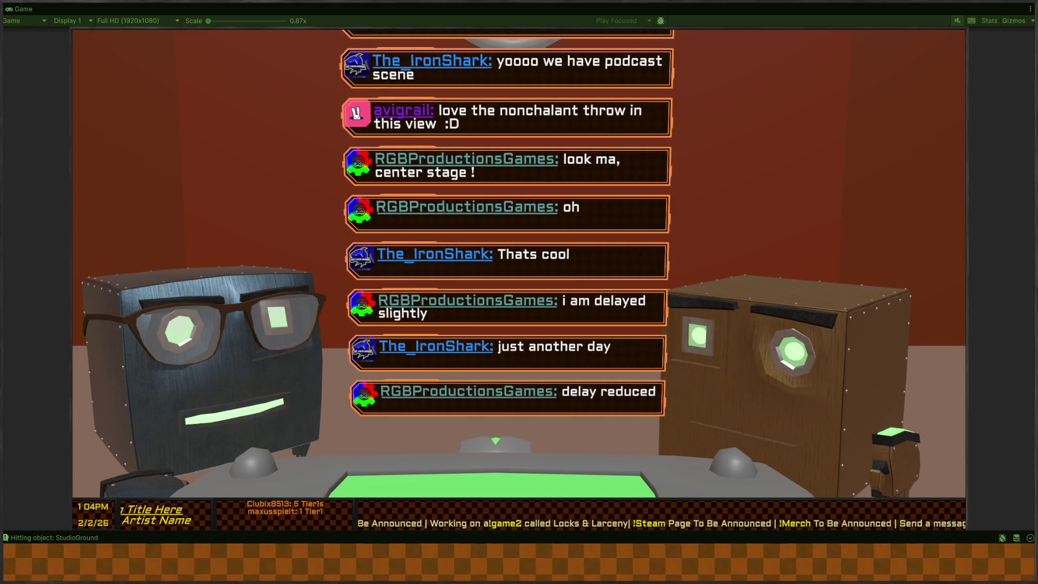
click(388, 313)
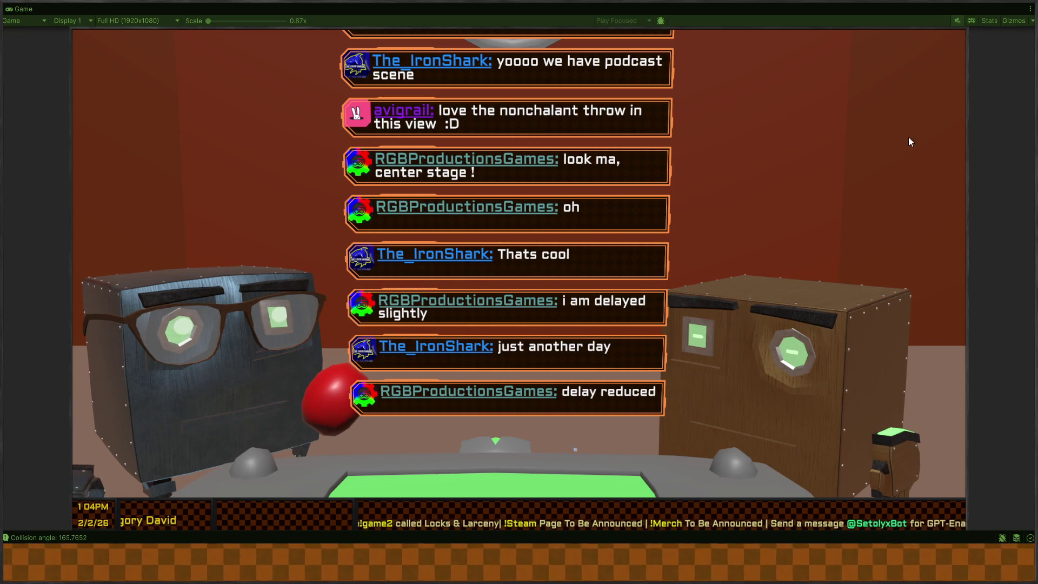
key(ctrl+p)
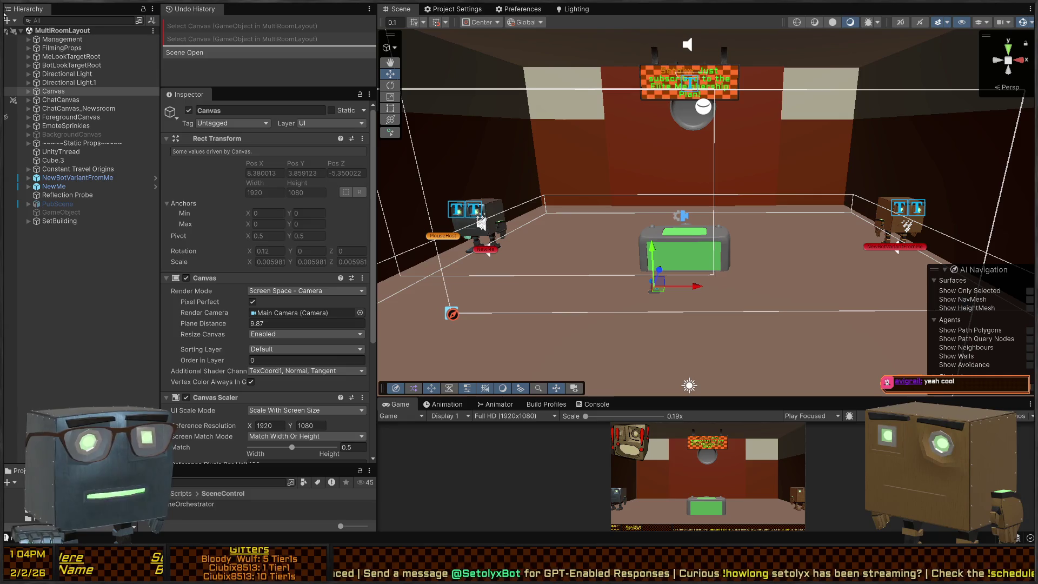
- Fly the Scene view into the elevator shaft and select the UpperCamRootB camera rig
scroll(657, 171, down, 5)
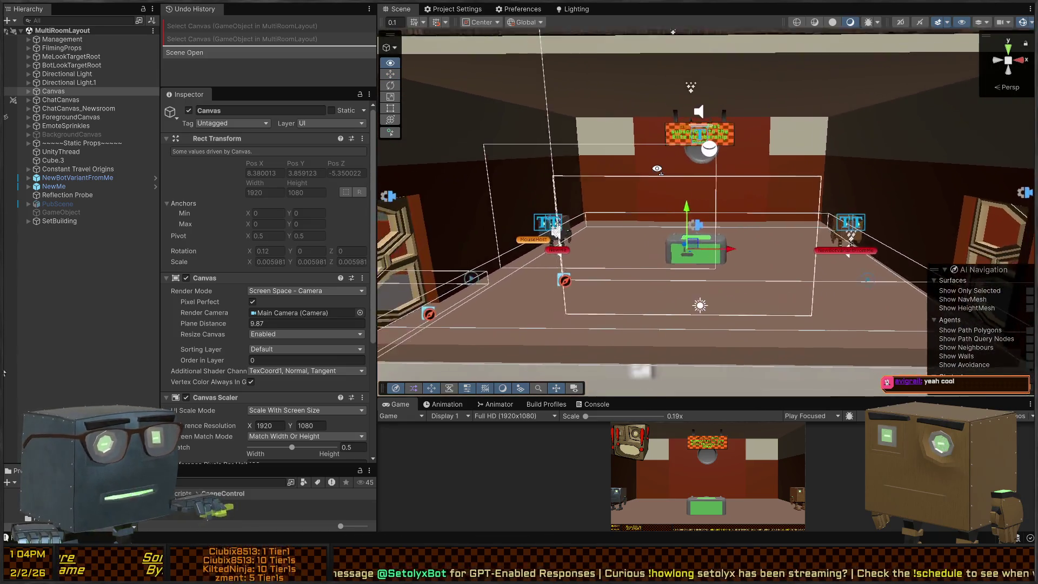
mouse_move(657, 170)
mouse_down()
mouse_move(673, 178)
mouse_move(703, 151)
mouse_move(870, 148)
mouse_move(746, 169)
mouse_move(556, 132)
mouse_move(453, 185)
mouse_move(657, 202)
mouse_move(498, 162)
mouse_move(683, 192)
mouse_move(663, 171)
mouse_up()
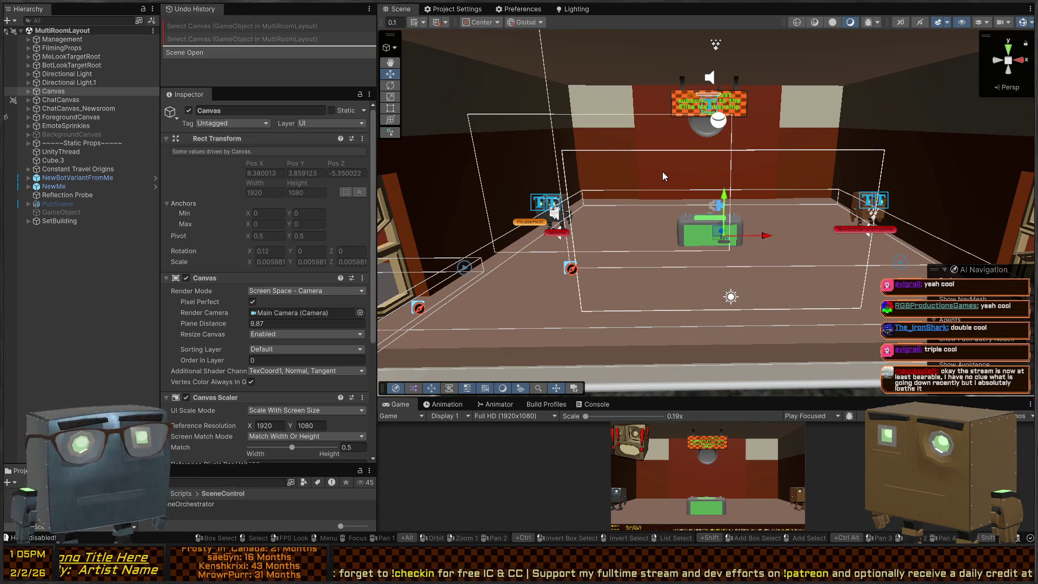
mouse_move(706, 164)
mouse_down()
mouse_move(649, 200)
mouse_move(433, 174)
mouse_move(339, 138)
mouse_up()
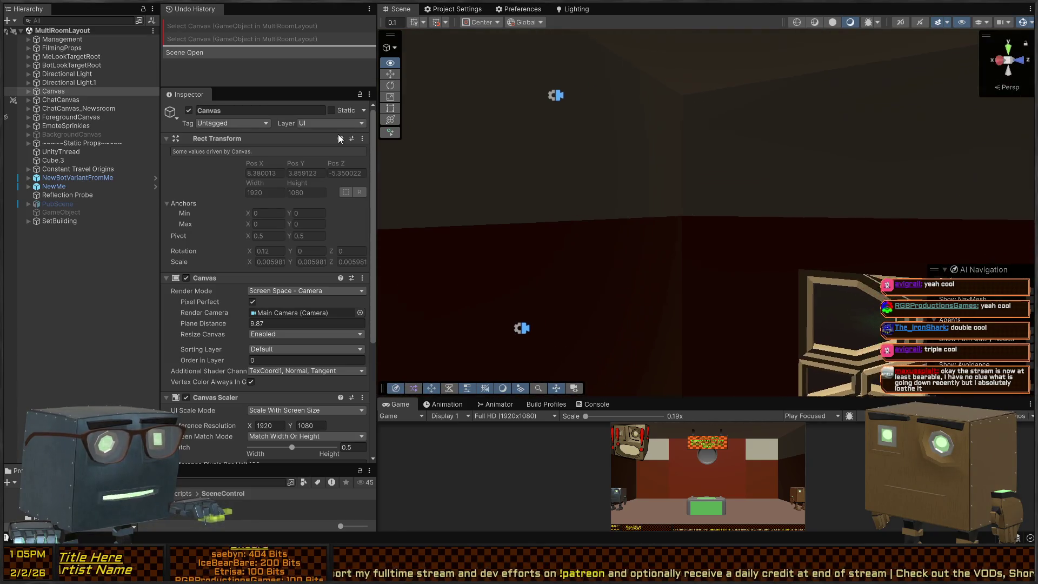
click(547, 97)
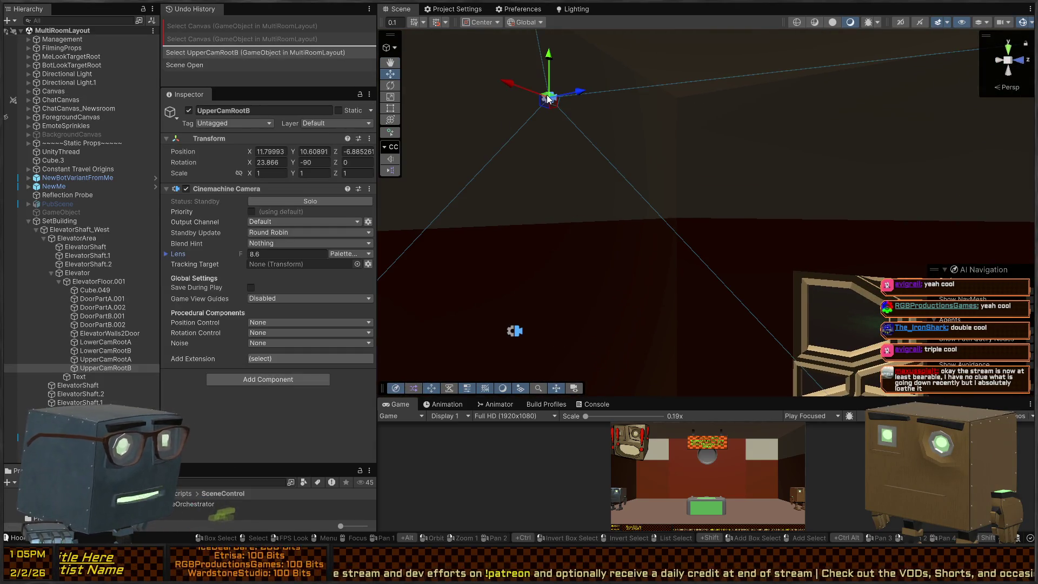
- Untick Cinemachine Camera on LowerCamRootA/B and UpperCamRootA/B together, then enter Play mode
click(106, 359)
click(108, 350)
click(112, 343)
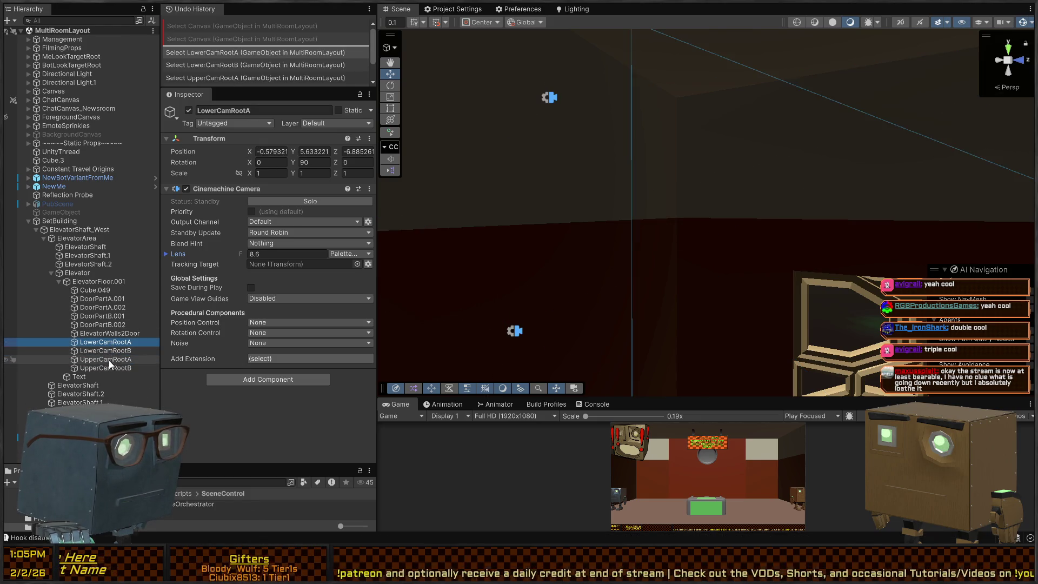
shift+click(109, 361)
shift+click(108, 367)
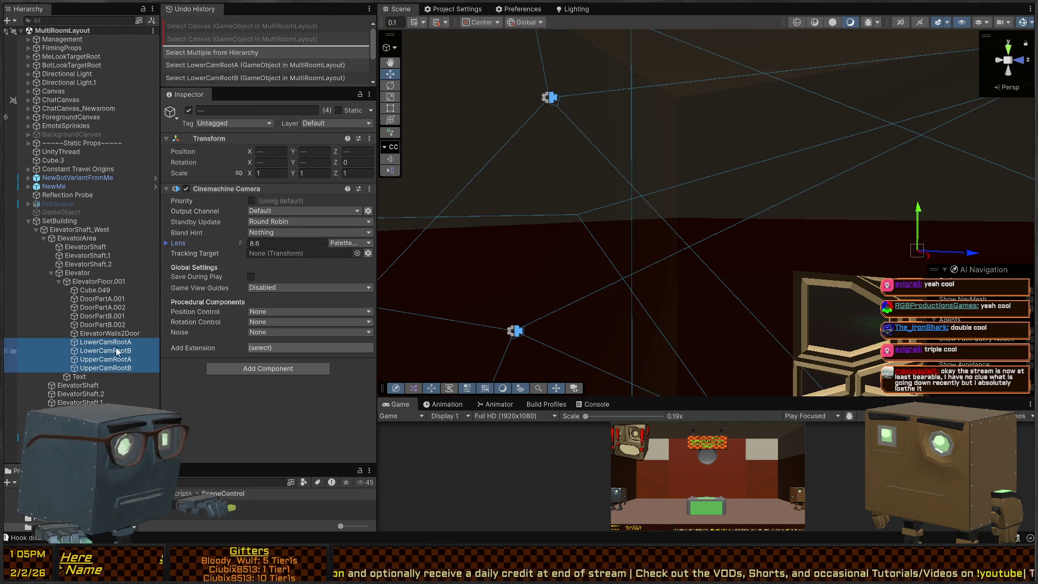
click(186, 189)
mouse_move(919, 195)
mouse_down()
mouse_move(866, 192)
mouse_move(962, 246)
mouse_up()
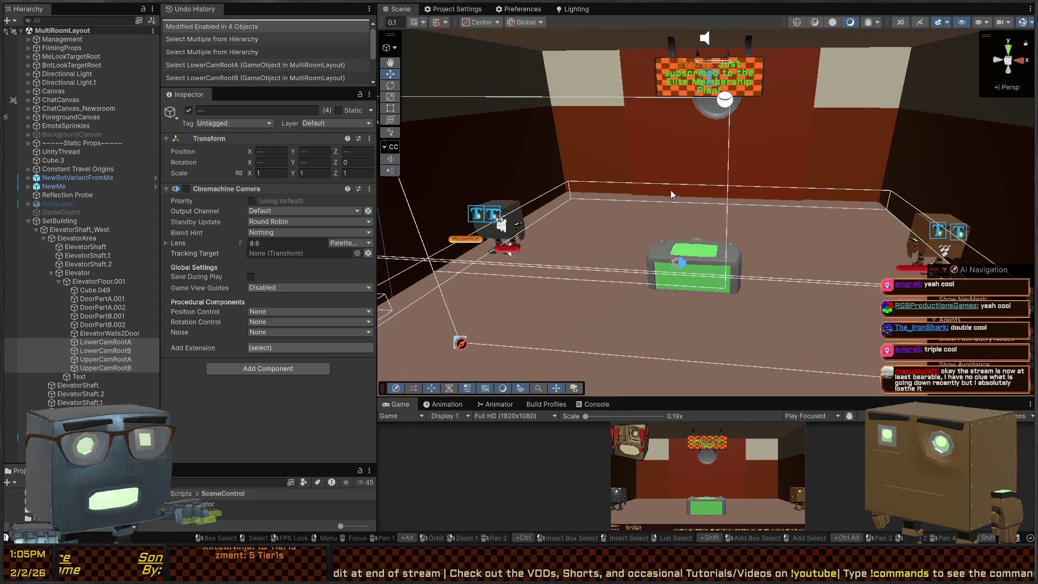
key(ctrl+p)
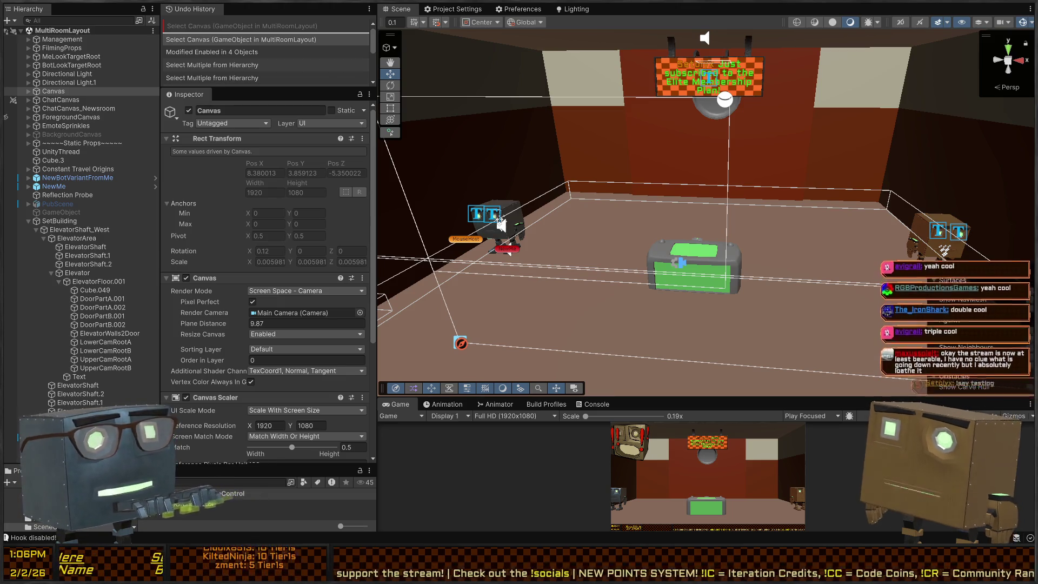
mouse_move(502, 224)
mouse_down()
mouse_move(791, 169)
mouse_move(651, 171)
mouse_move(687, 151)
mouse_move(679, 156)
mouse_up()
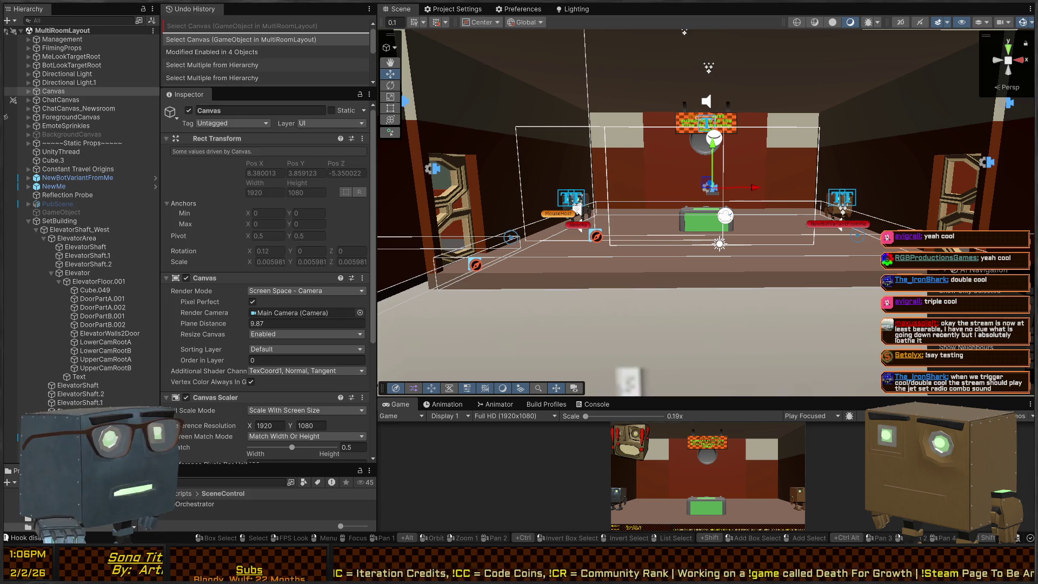
scroll(641, 85, up, 3)
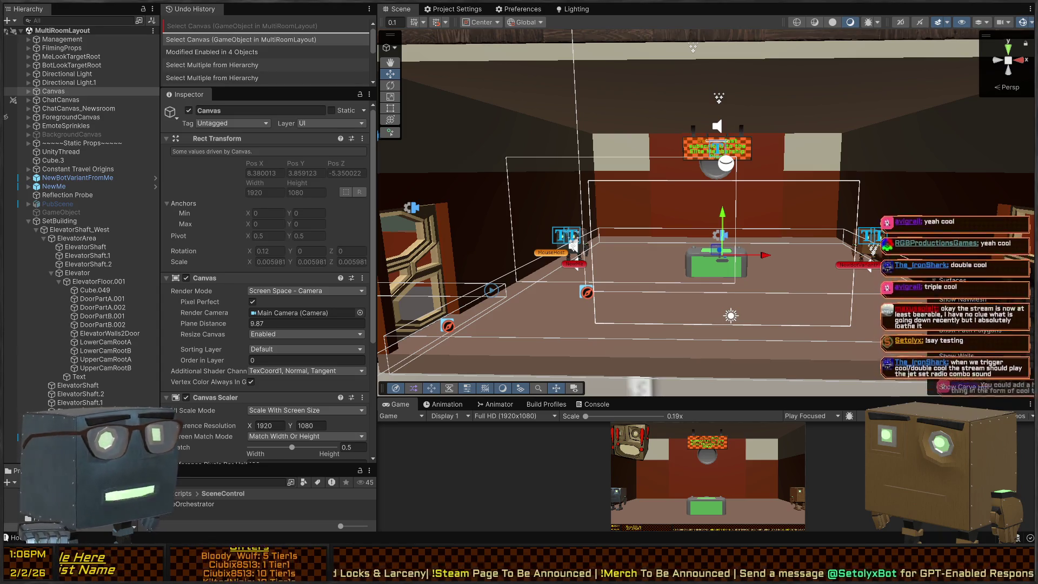
mouse_move(703, 217)
mouse_down()
mouse_move(721, 215)
mouse_move(660, 215)
mouse_move(673, 222)
mouse_up()
key(w)
key(s)
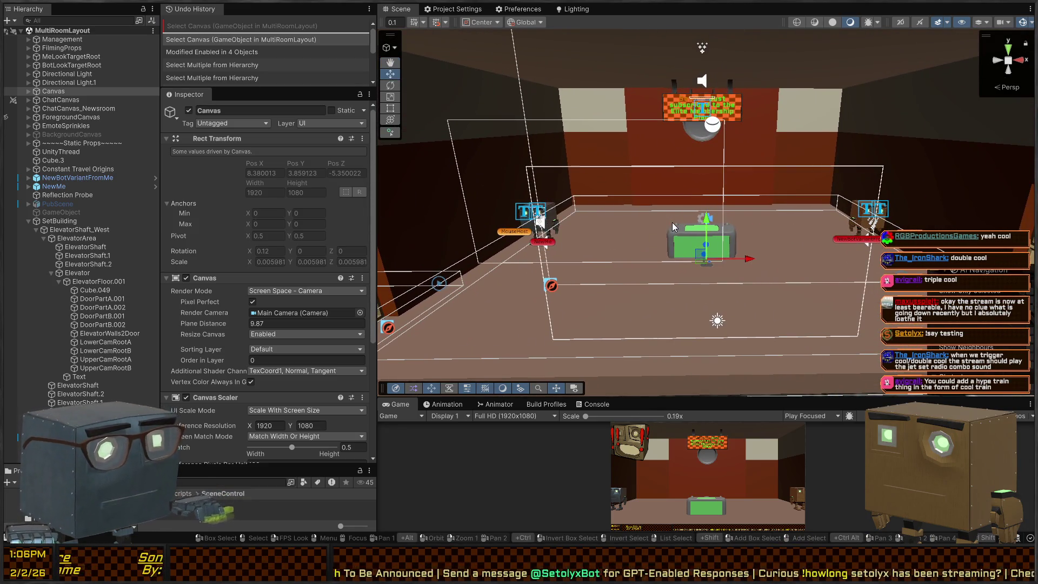
mouse_move(728, 176)
mouse_down()
mouse_move(750, 152)
mouse_move(484, 167)
mouse_move(485, 153)
mouse_move(791, 106)
mouse_move(703, 131)
mouse_move(732, 154)
mouse_move(619, 88)
mouse_move(595, 114)
mouse_move(625, 169)
mouse_move(610, 168)
mouse_move(616, 200)
mouse_up()
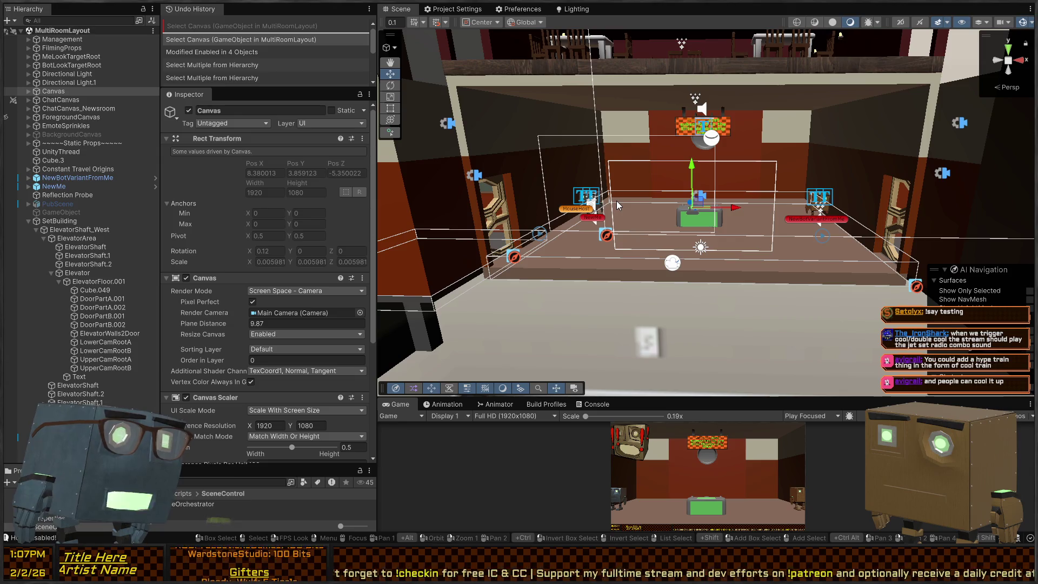
mouse_move(648, 108)
mouse_down()
mouse_move(616, 197)
mouse_move(664, 206)
mouse_up()
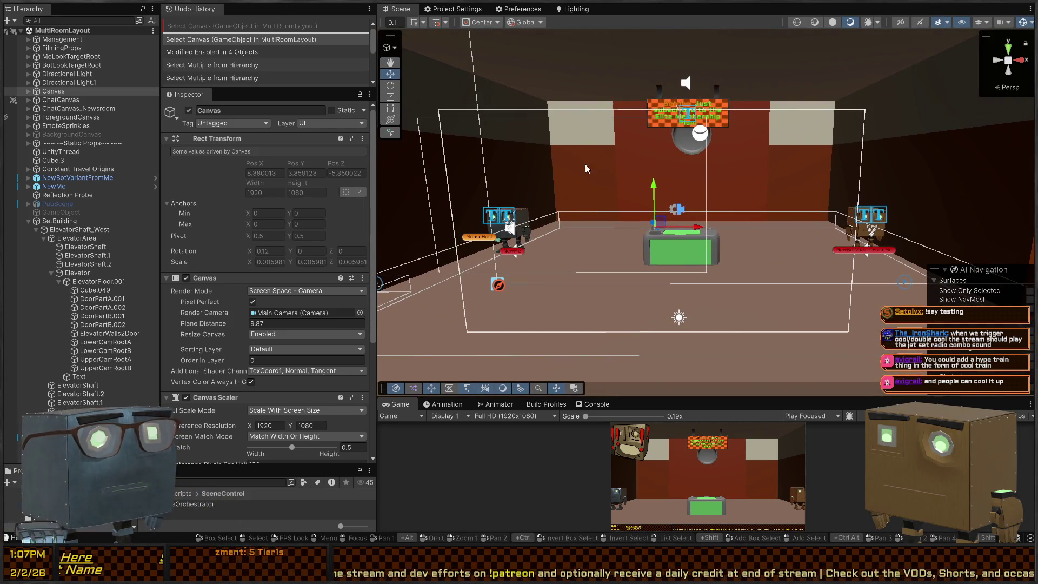
mouse_move(738, 189)
mouse_down()
mouse_move(676, 194)
mouse_move(676, 211)
mouse_move(729, 201)
mouse_move(639, 192)
mouse_up()
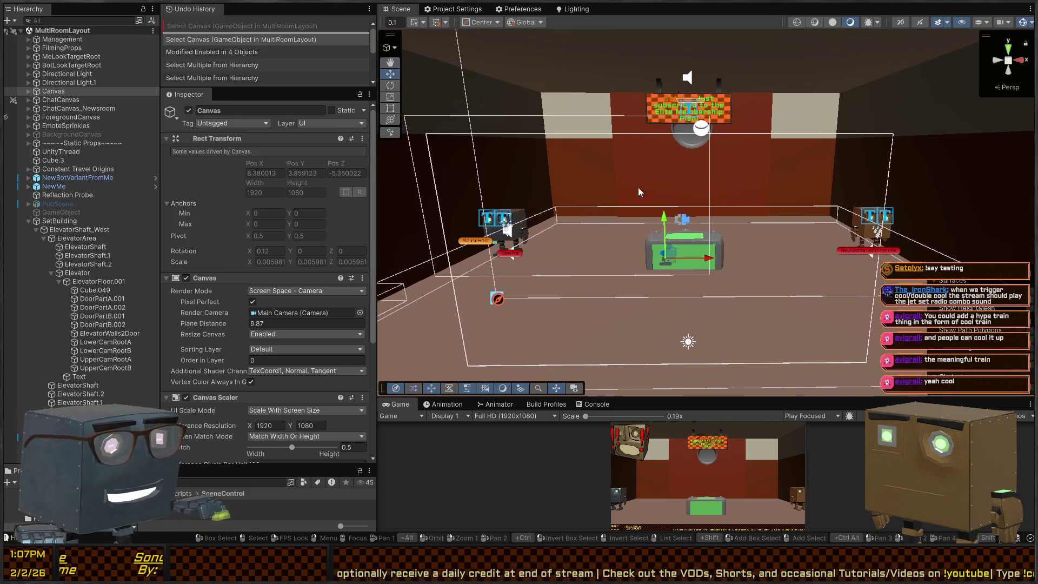
drag(747, 179, 803, 206)
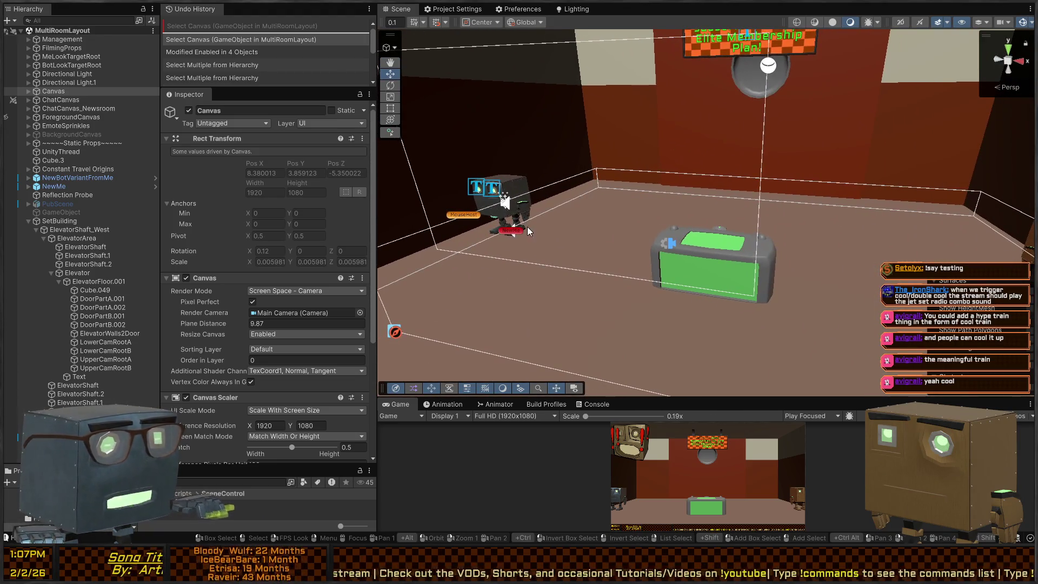
drag(688, 246, 595, 205)
key(s)
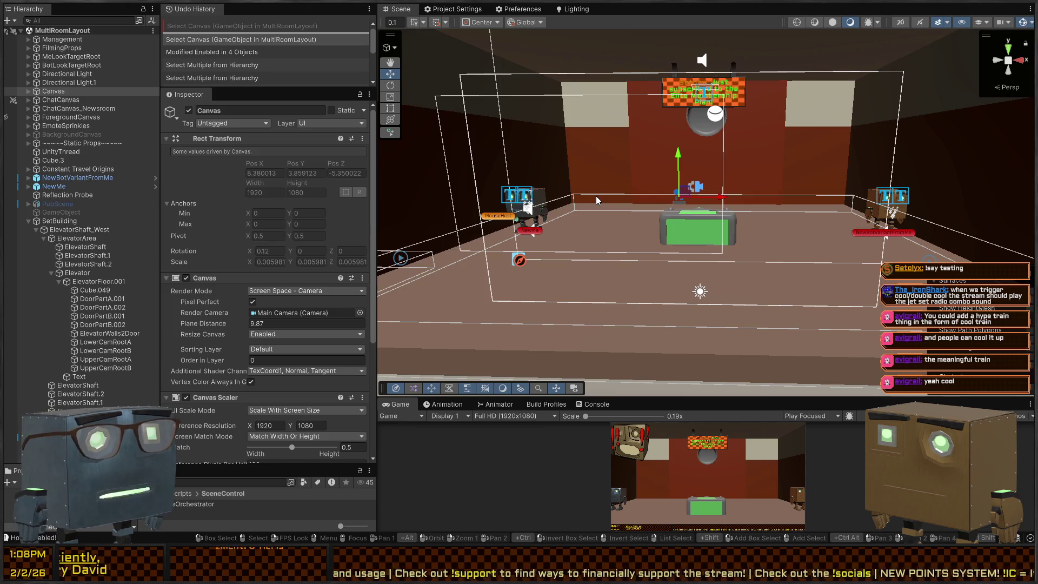
mouse_move(596, 196)
mouse_down()
mouse_move(691, 154)
mouse_move(631, 183)
mouse_up()
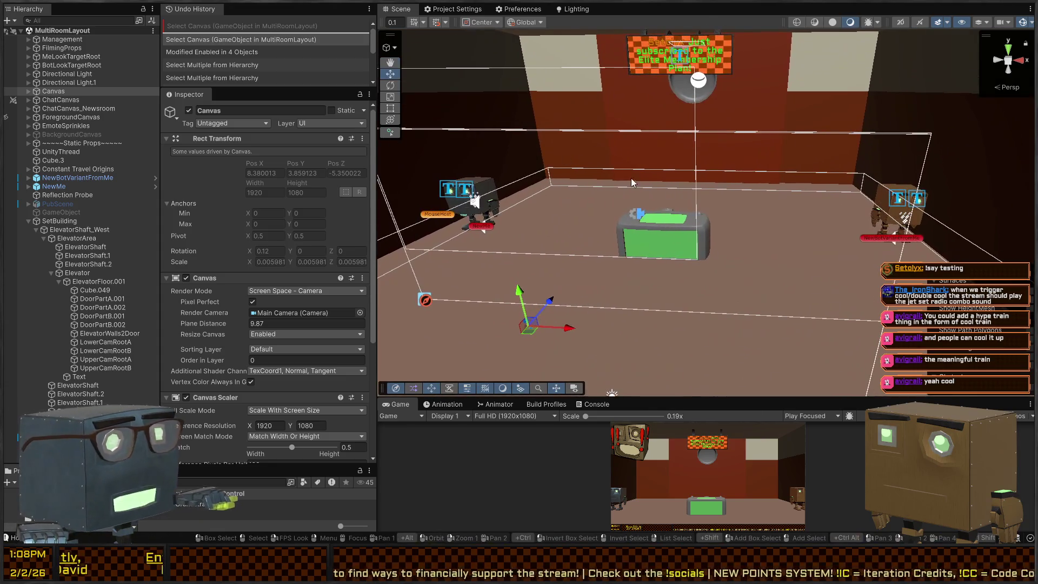
- Inspect ElevatorFloor.001, its parent Elevator, and ElevatorArea, then switch to Visual Studio
click(89, 281)
click(90, 277)
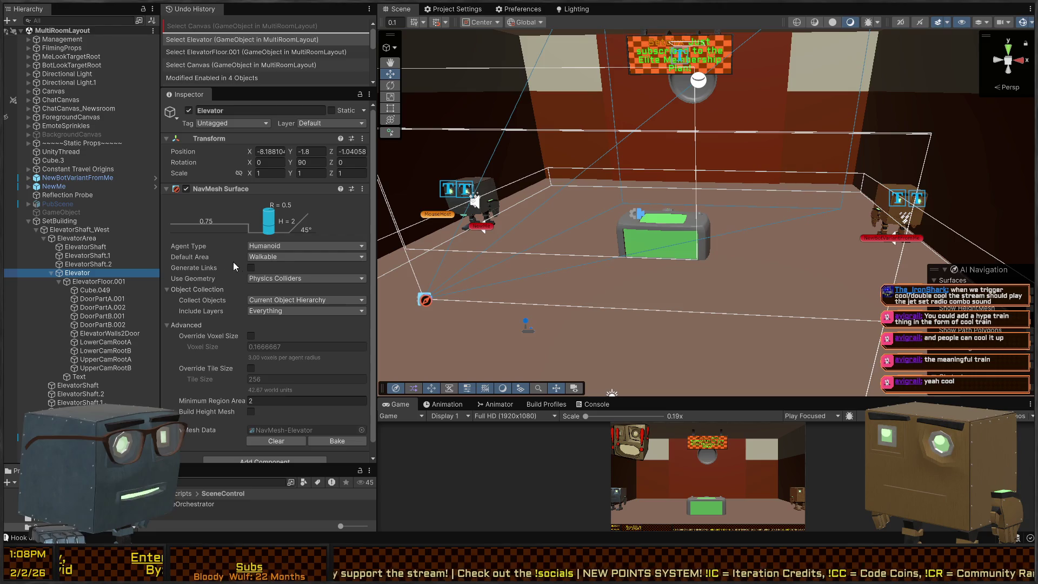
click(58, 238)
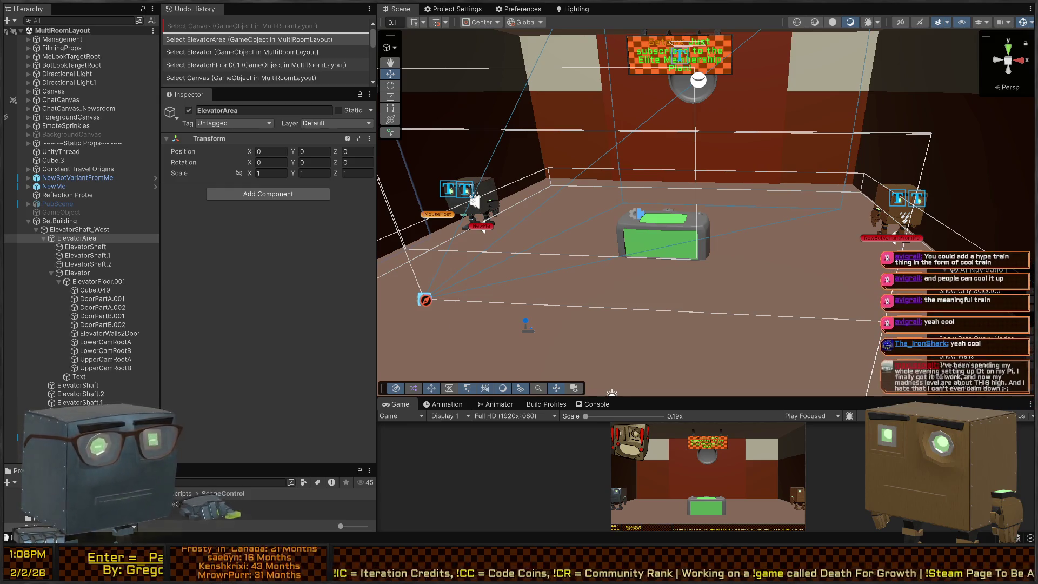
key(alt+Tab)
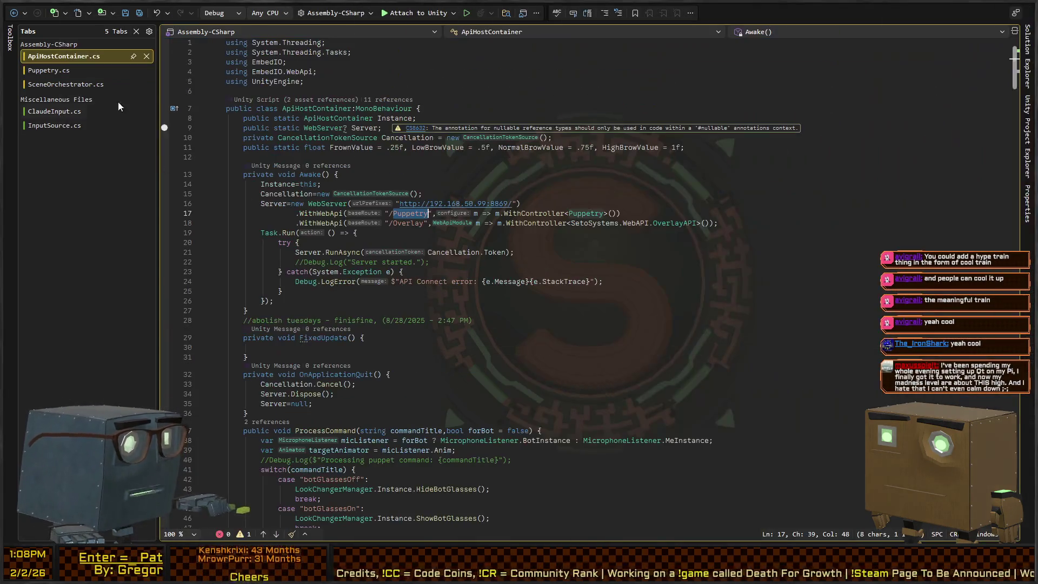
- Add 'public PositionDragger MyBotPositions, SetoBotPositions;' to SceneOrchestrator.cs and return to Unity
click(93, 85)
click(512, 118)
key(ctrl+Return)
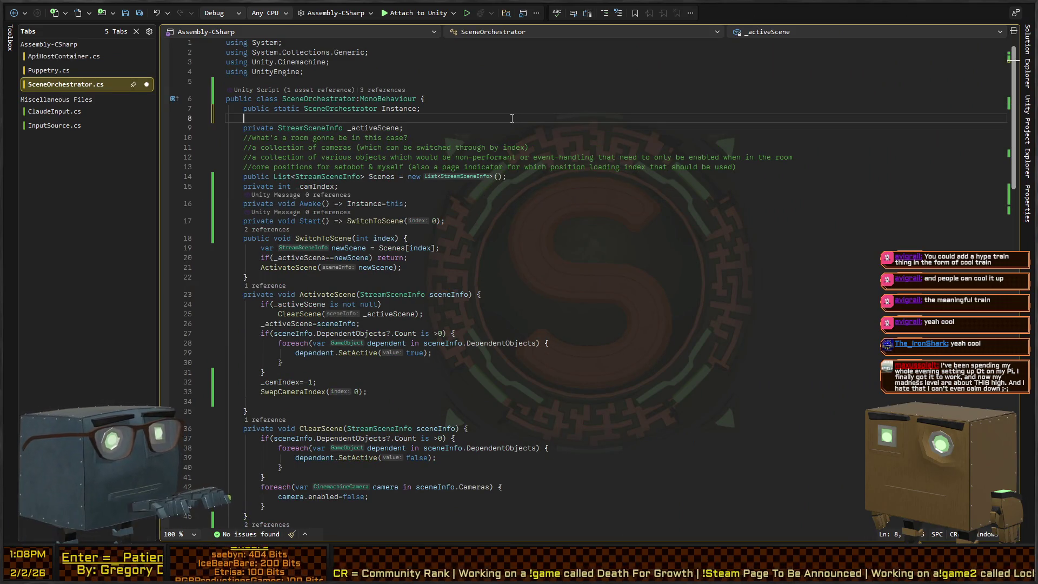
text(public PositionS)
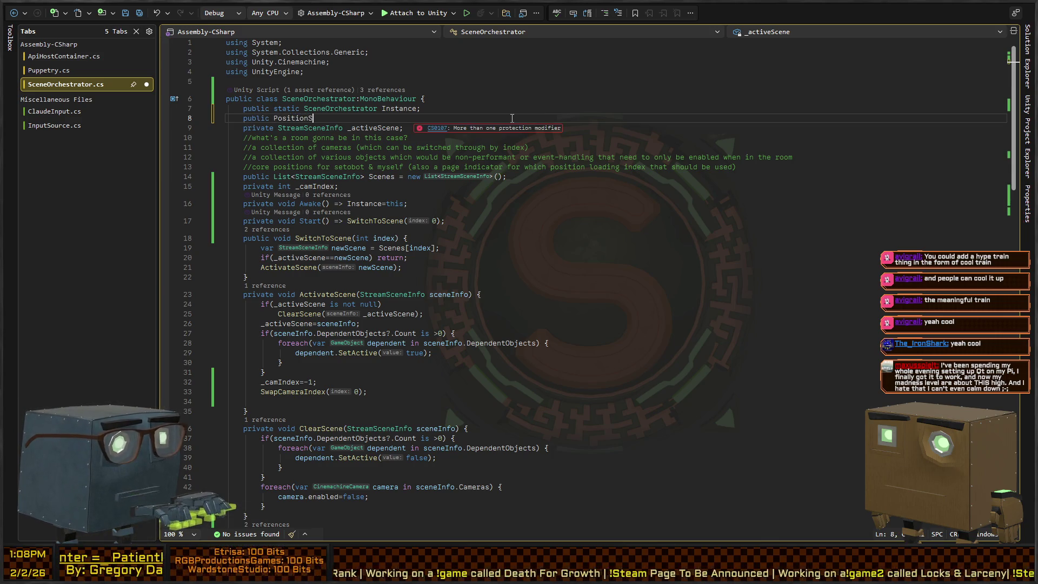
key(BackSpace)
text(Dragg)
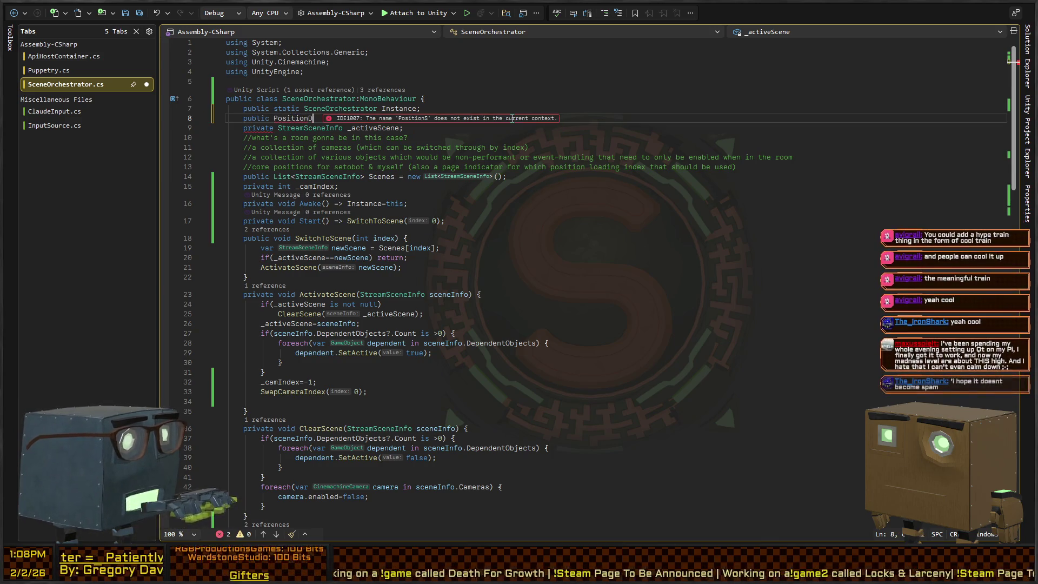
text(er)
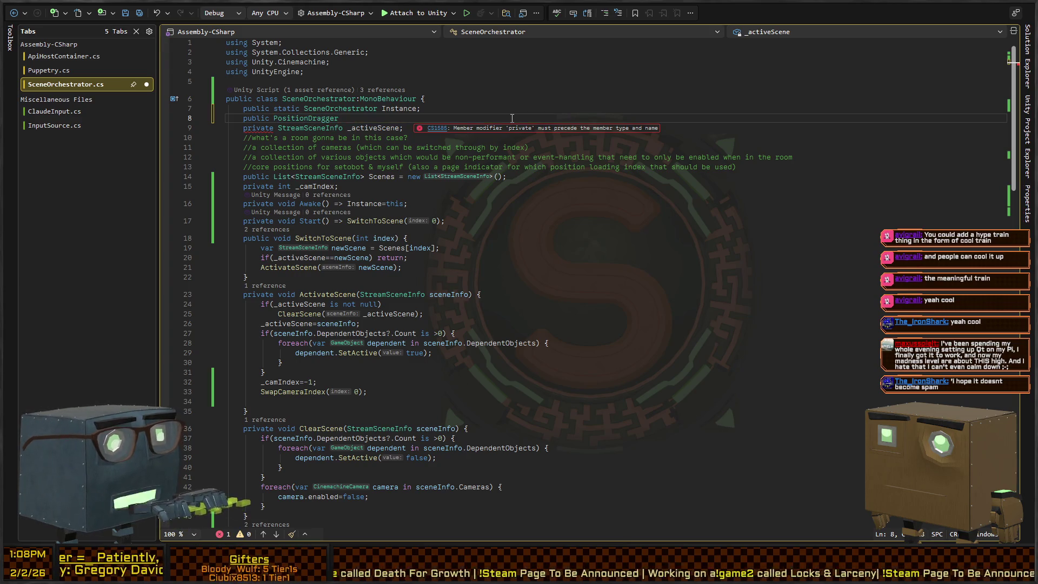
key(BackSpace)
key(BackSpace)
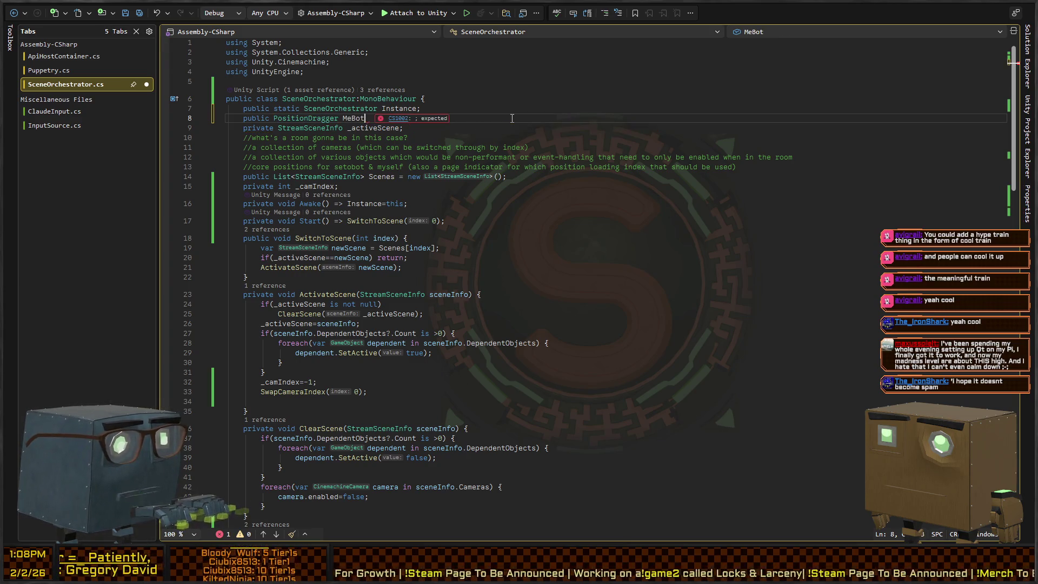
text(MyBot)
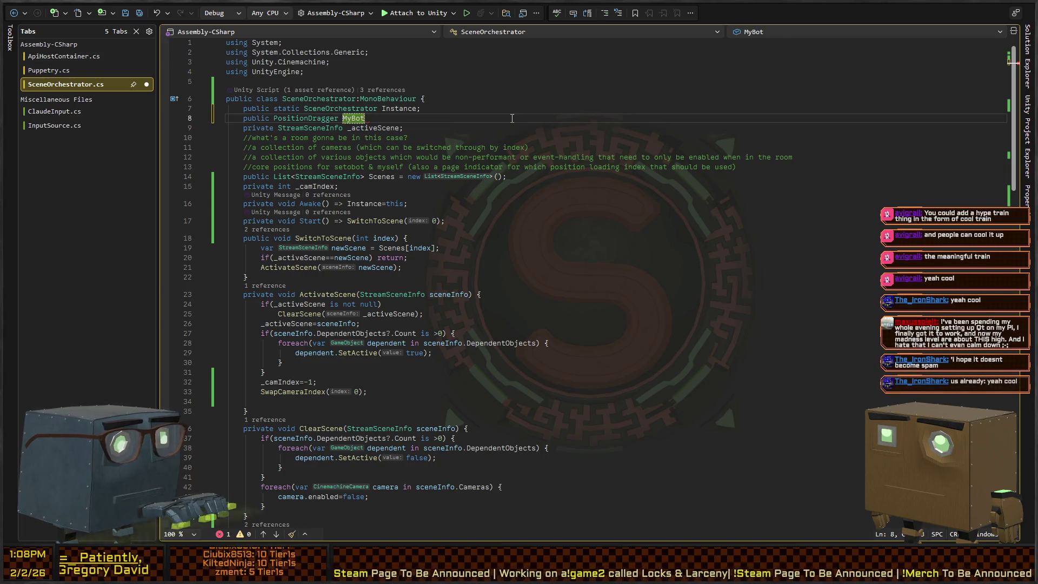
text(Positions,S)
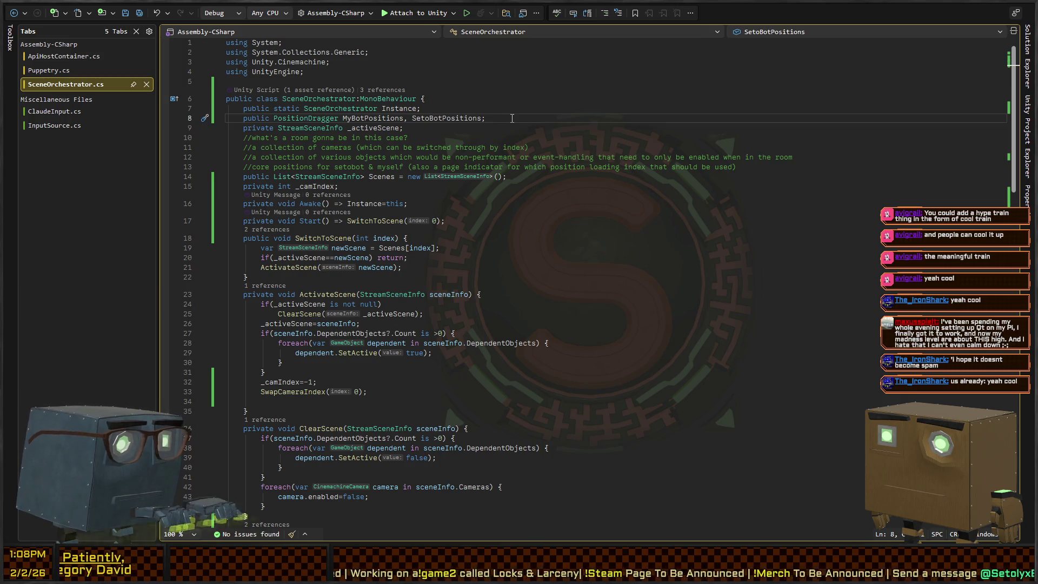
key(alt+Tab)
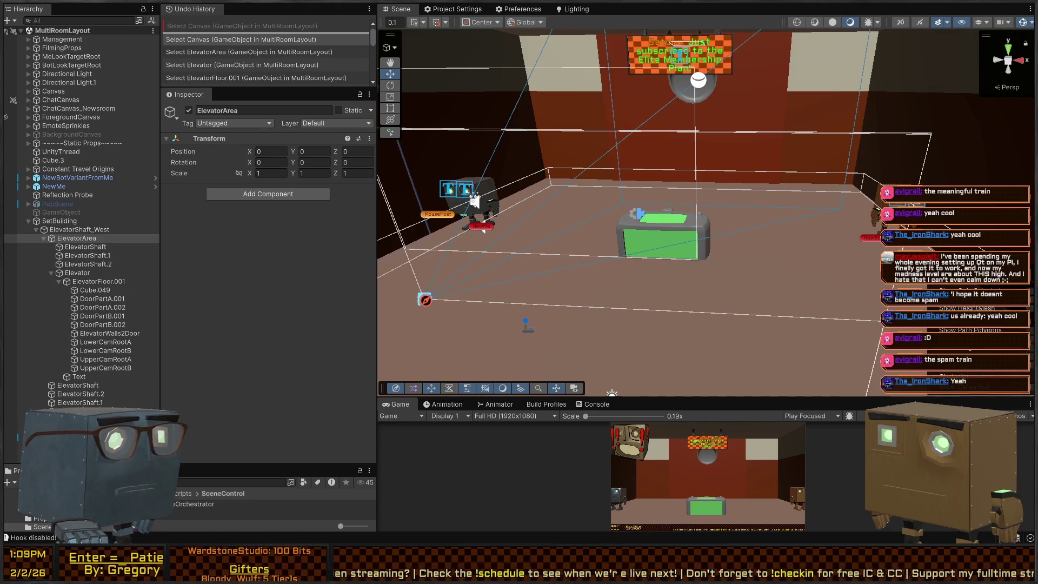
mouse_move(475, 201)
mouse_down()
mouse_move(682, 113)
mouse_move(573, 131)
mouse_move(404, 132)
mouse_move(481, 166)
mouse_move(473, 157)
mouse_move(605, 173)
mouse_move(654, 236)
mouse_move(741, 210)
mouse_move(728, 196)
mouse_up()
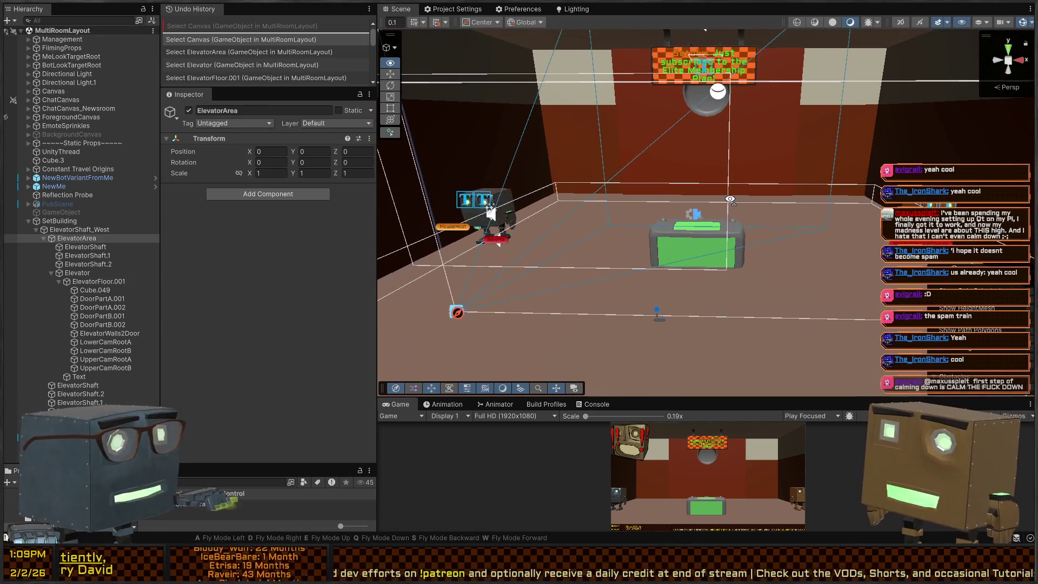
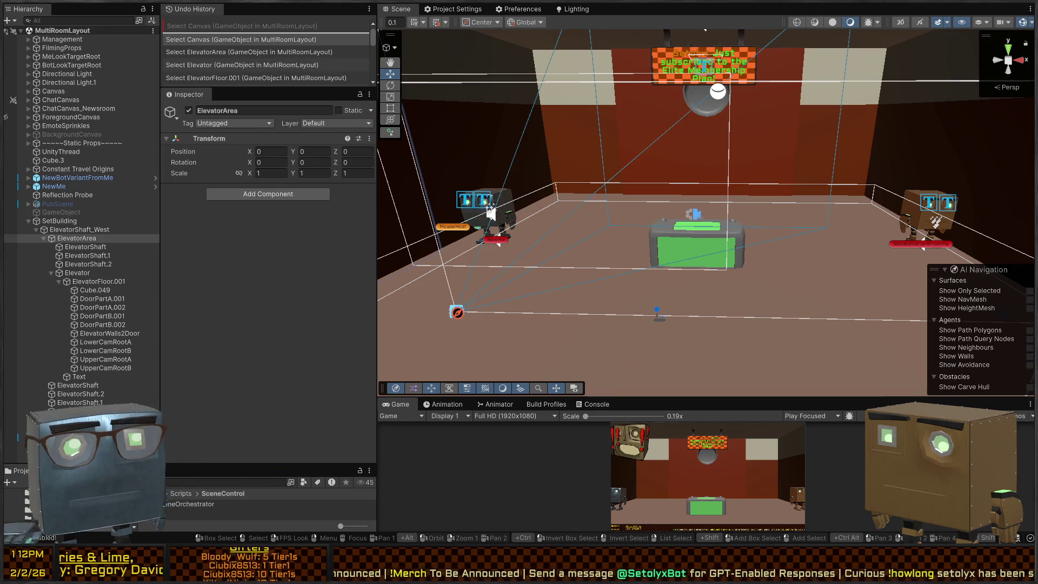
- Fly the Scene camera around the studio room and green desk, then bring up SceneOrchestrator.cs in Visual Studio
drag(702, 185, 555, 196)
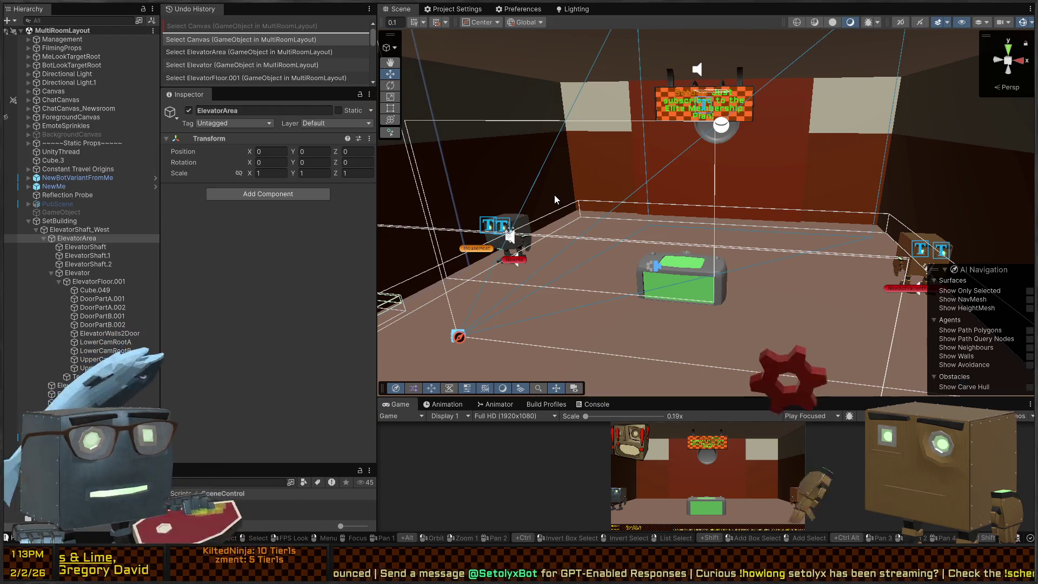
mouse_move(554, 199)
mouse_down()
mouse_move(842, 165)
mouse_move(683, 161)
mouse_up()
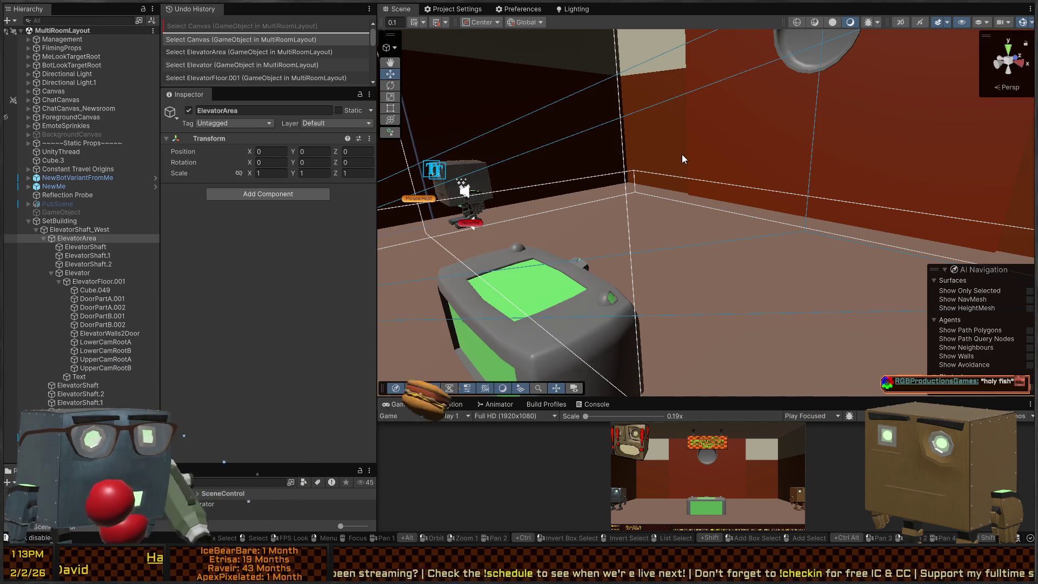
mouse_move(771, 155)
mouse_down()
mouse_move(762, 169)
mouse_move(680, 190)
mouse_move(595, 178)
mouse_move(673, 230)
mouse_move(563, 194)
mouse_move(739, 195)
mouse_move(784, 178)
mouse_move(923, 168)
mouse_move(788, 165)
mouse_up()
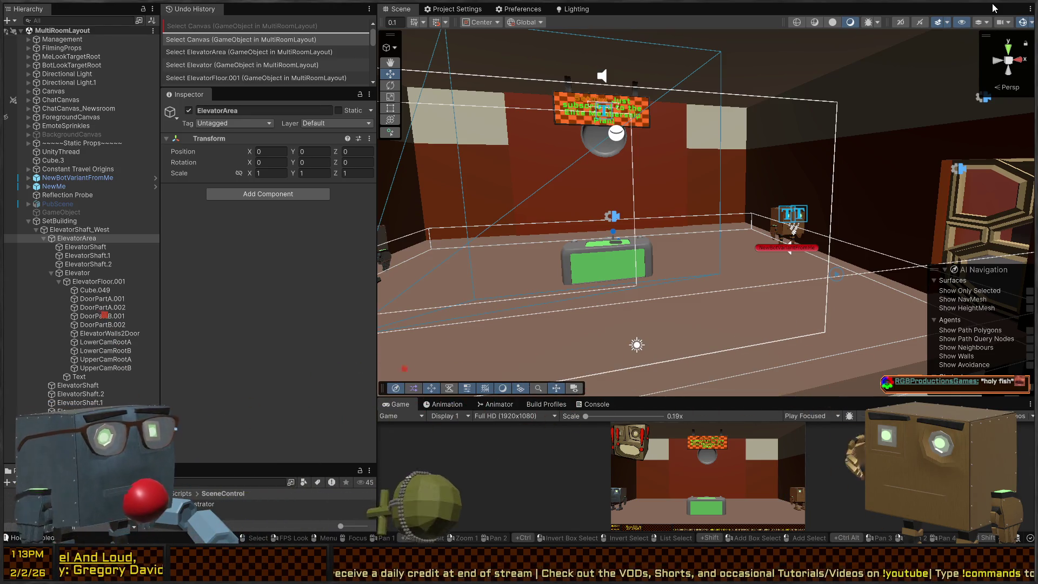
drag(644, 284, 562, 222)
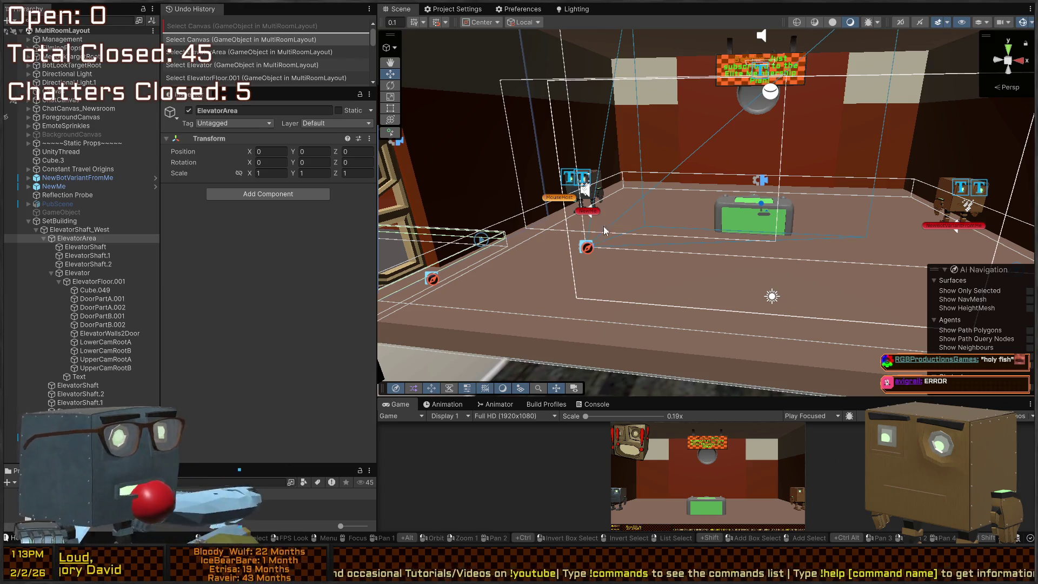
mouse_move(793, 210)
mouse_down()
mouse_move(687, 146)
mouse_move(795, 187)
mouse_up()
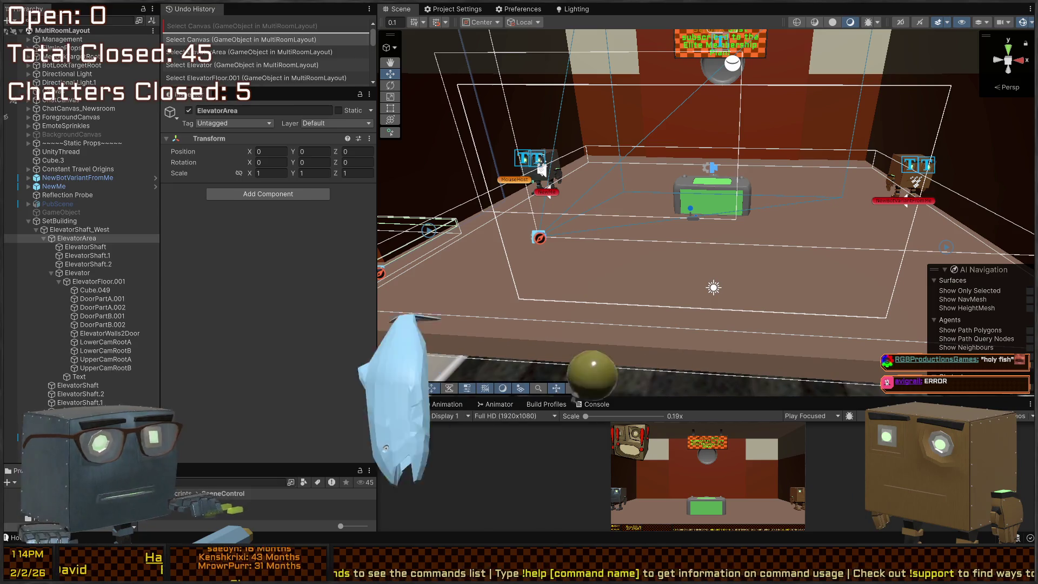
key(alt+Tab)
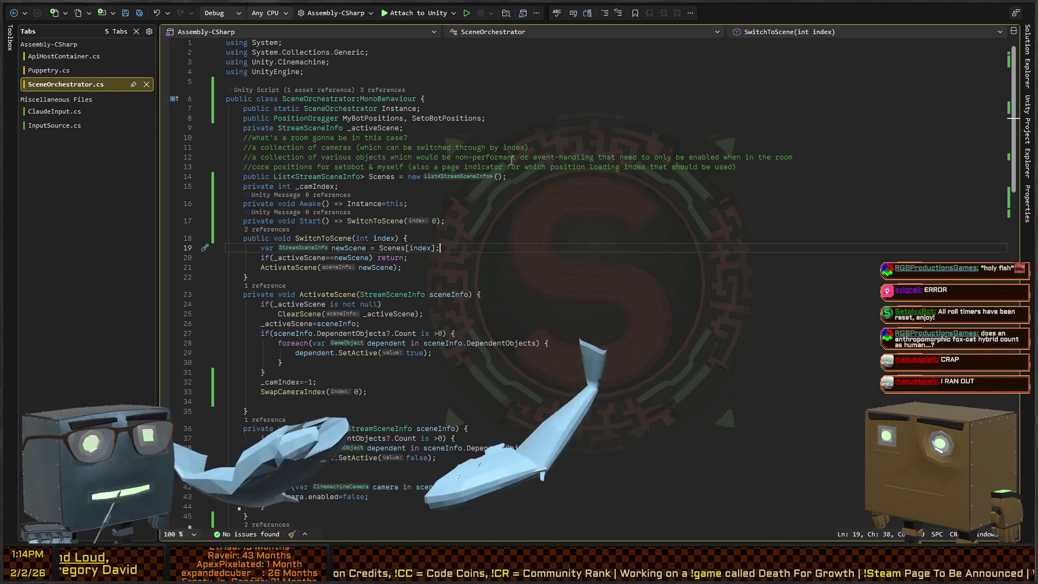
click(502, 257)
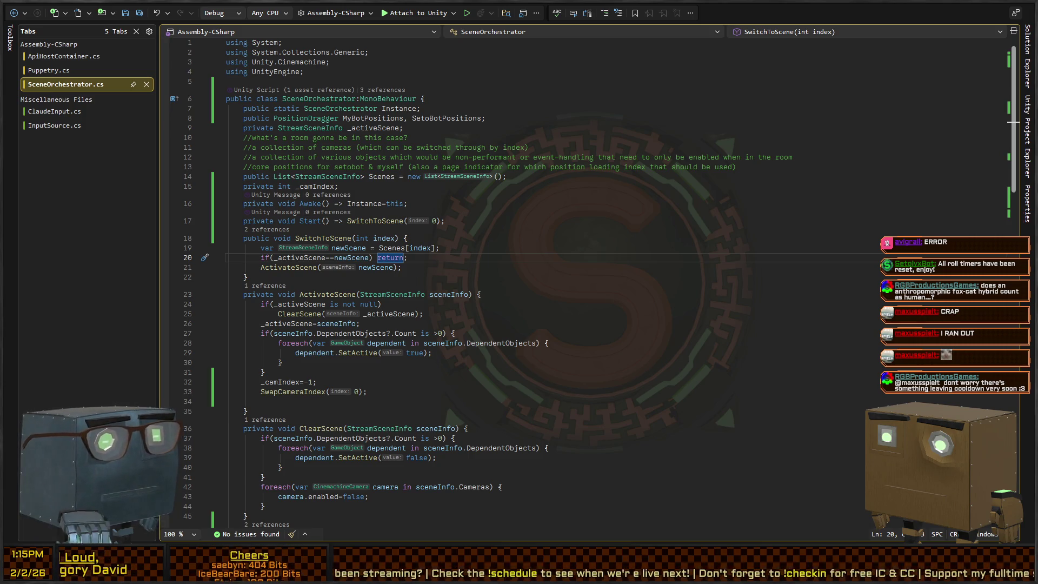
key(Up)
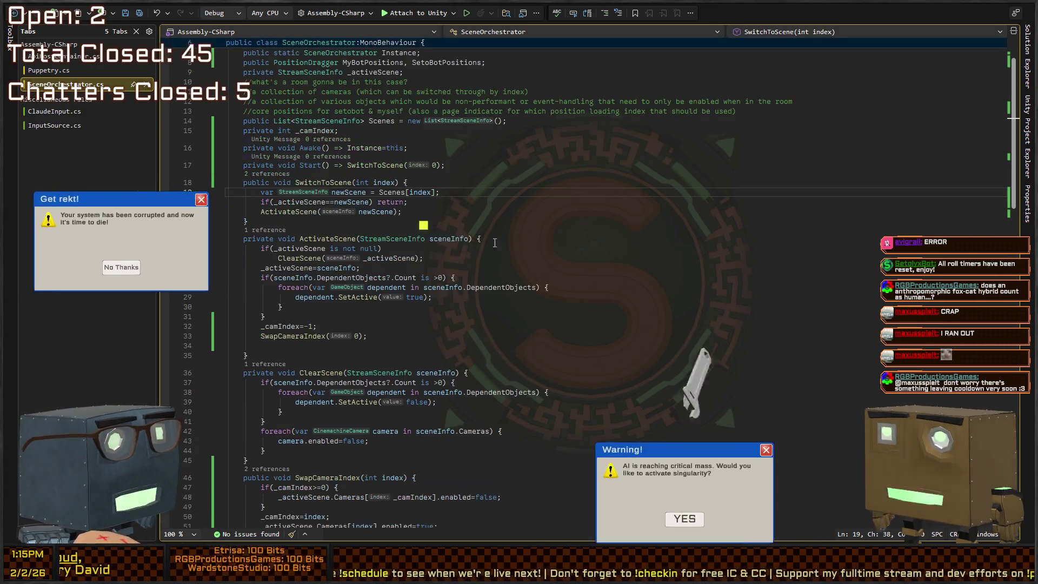
- Jump to ActivateScene and dismiss the Warning!, You made a mistake, Oh no! and hungry bot popups
scroll(541, 270, down, 4)
click(479, 180)
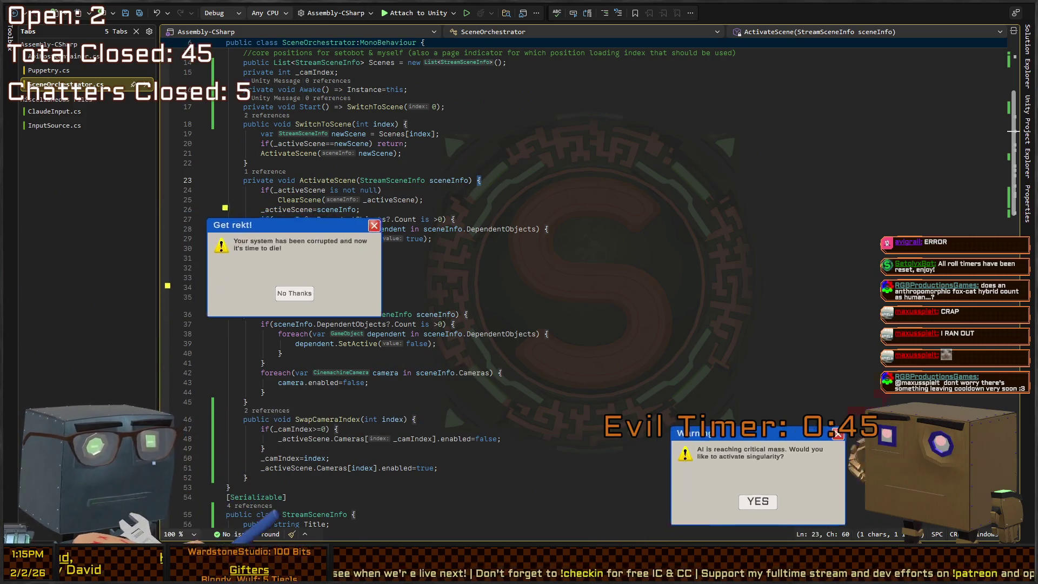
click(713, 521)
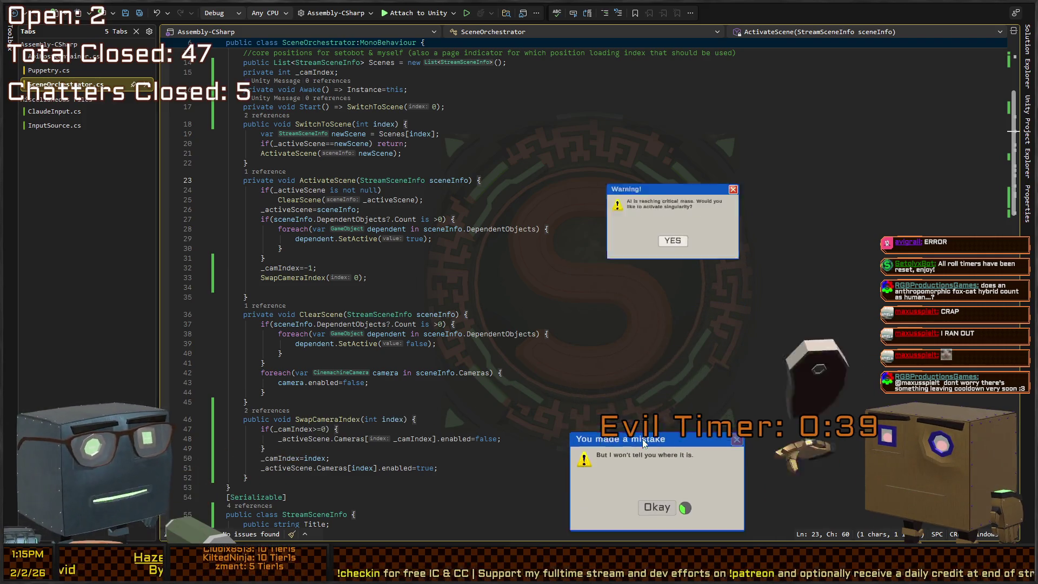
click(671, 265)
click(663, 351)
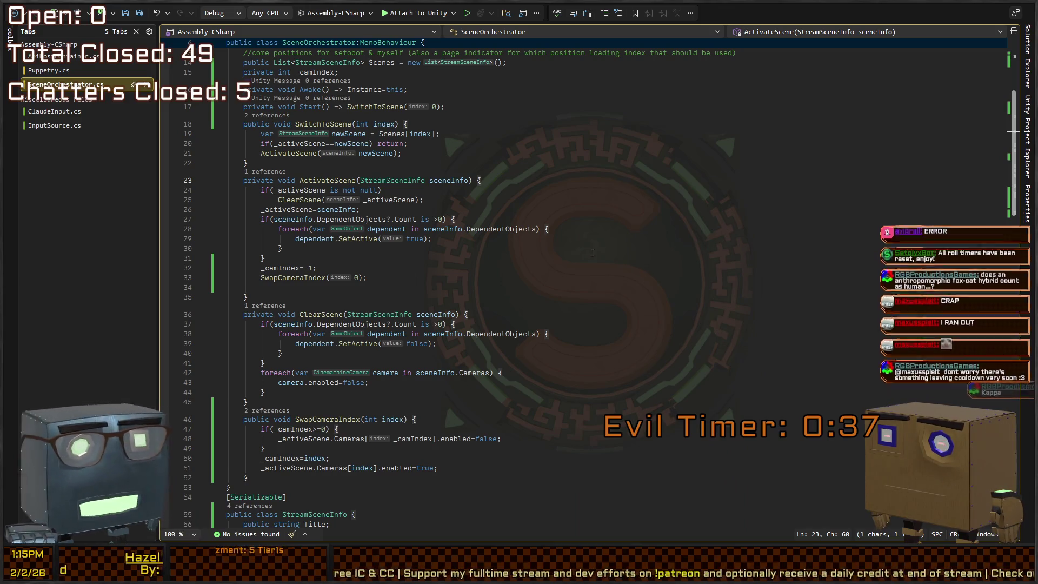
key(Return)
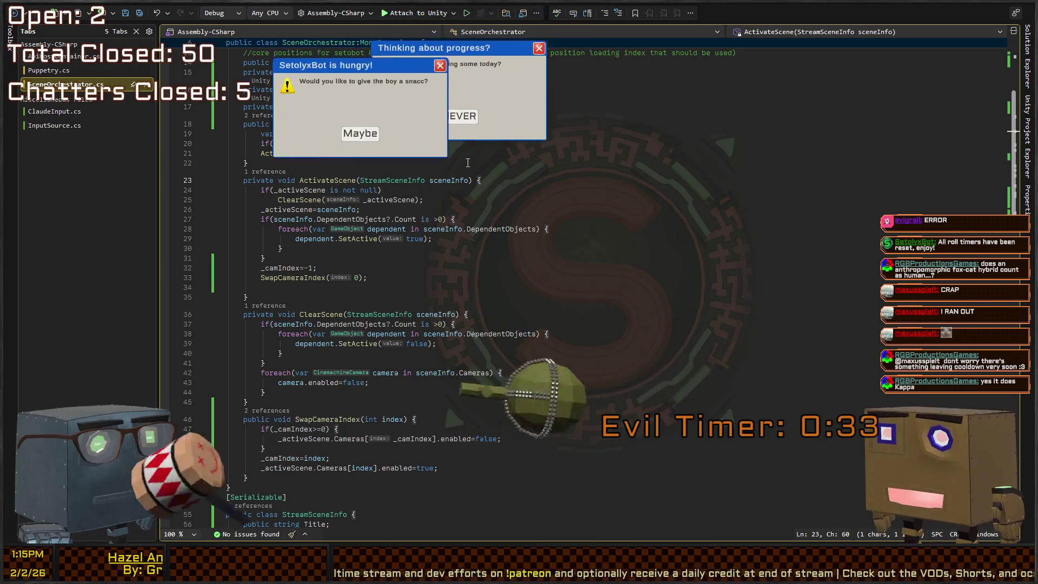
click(463, 107)
click(358, 260)
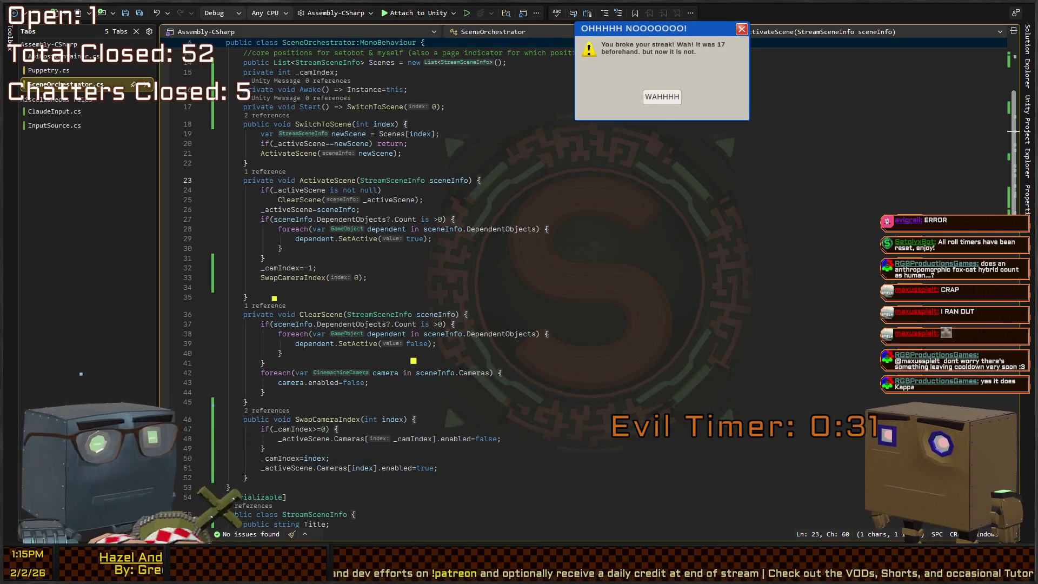
click(671, 98)
click(734, 281)
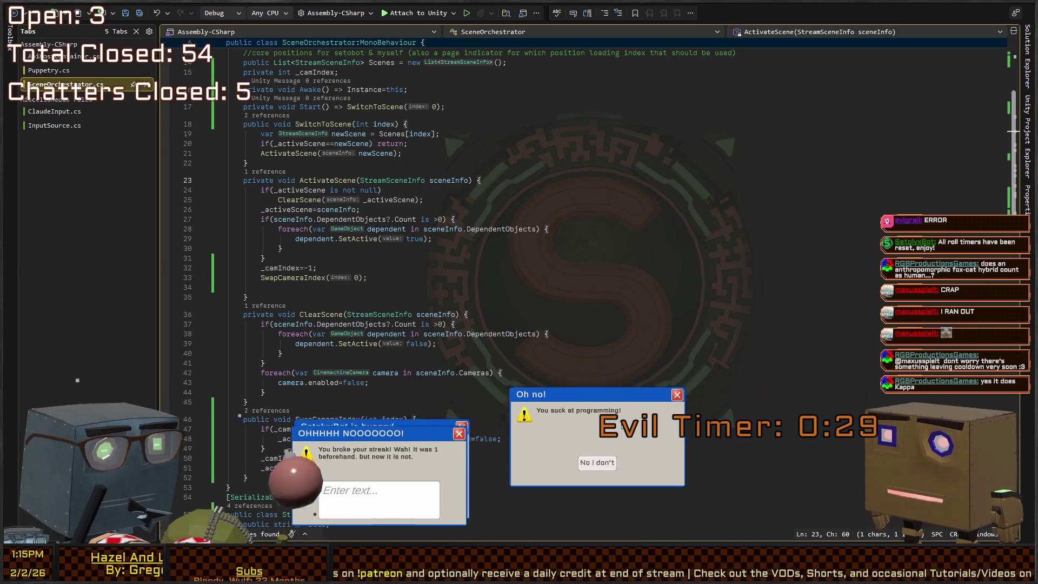
- Enter 'station soil death negative threat' in the streak popup and close several more popups
click(528, 459)
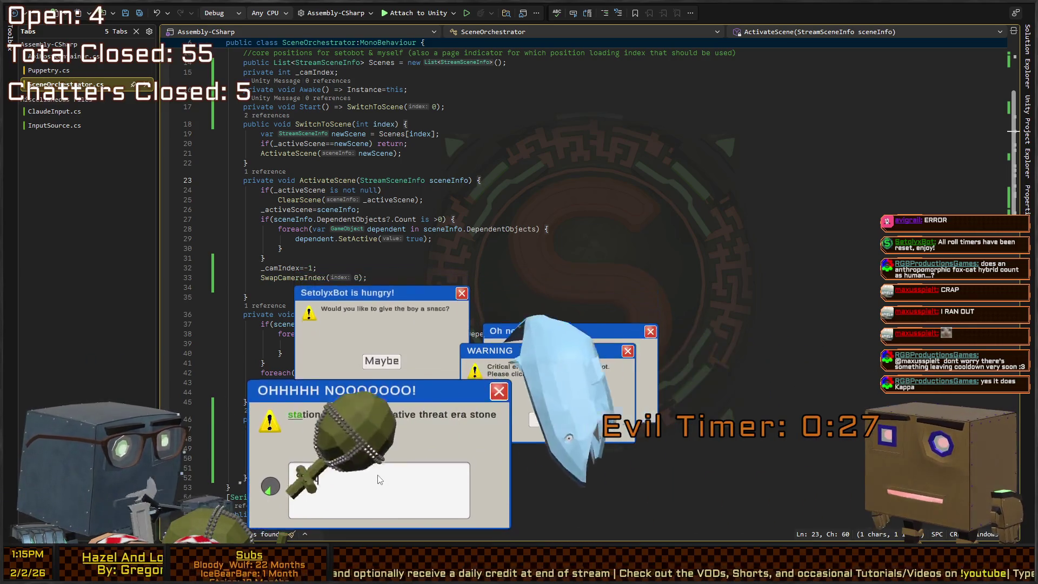
text(station soil death negative threat)
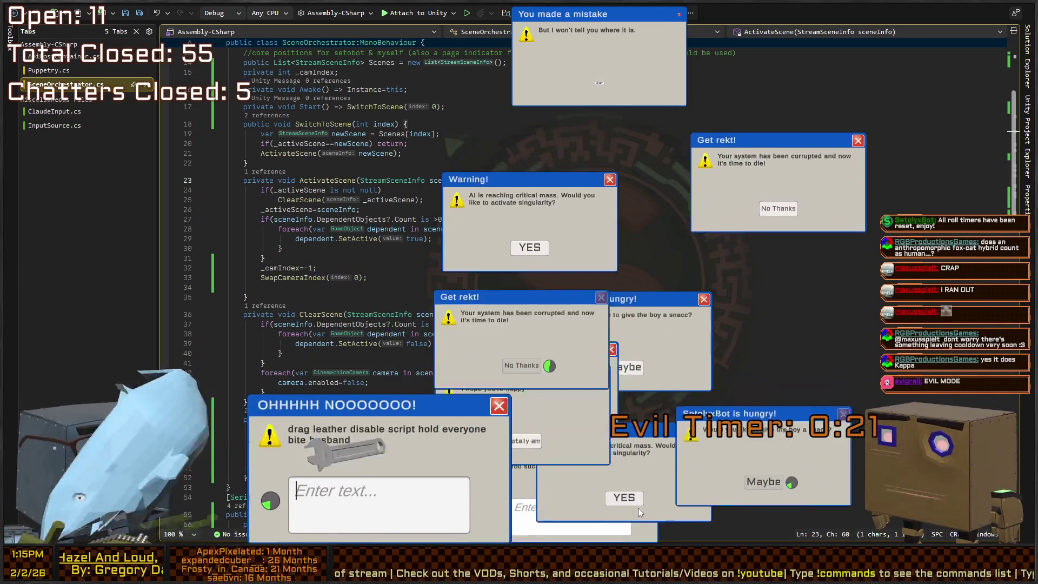
click(638, 469)
click(668, 416)
click(754, 276)
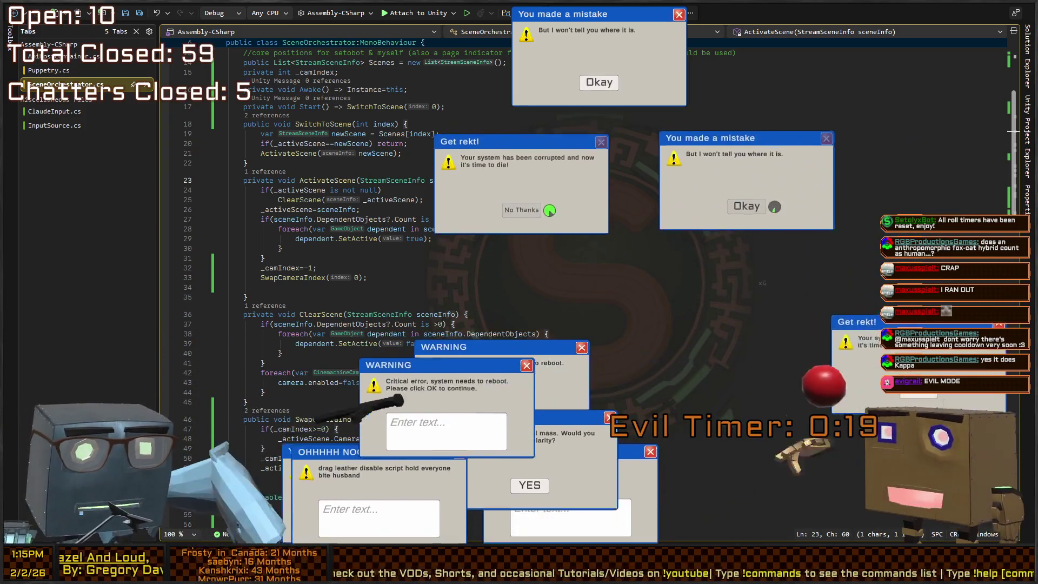
click(563, 441)
- Close the Error, You made a mistake and four more overlay popups
click(600, 250)
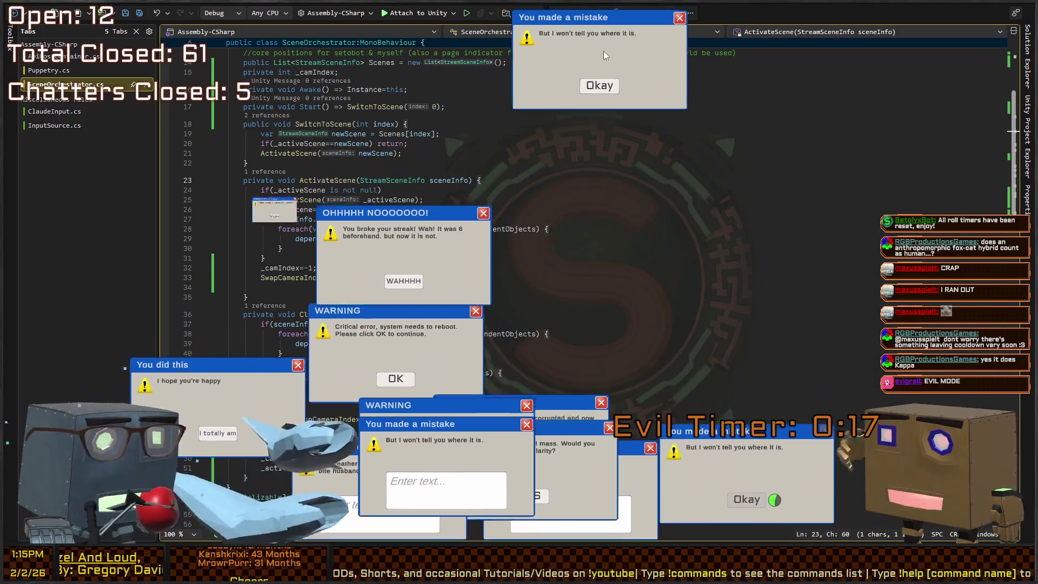
click(600, 82)
click(514, 227)
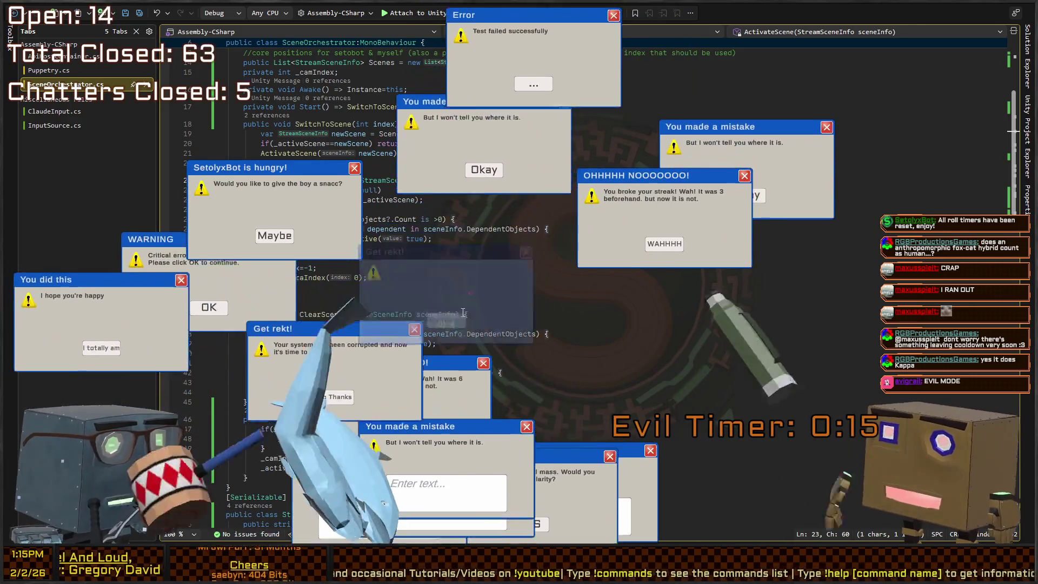
click(400, 265)
click(274, 235)
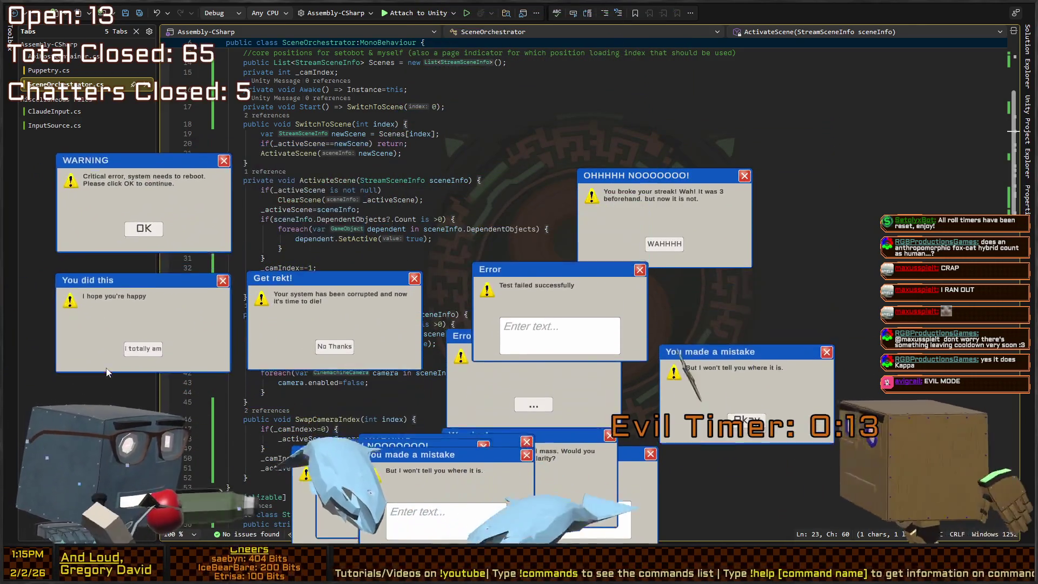
click(154, 377)
- Close the Get rekt!, hungry bot and four further overlay popups
click(508, 318)
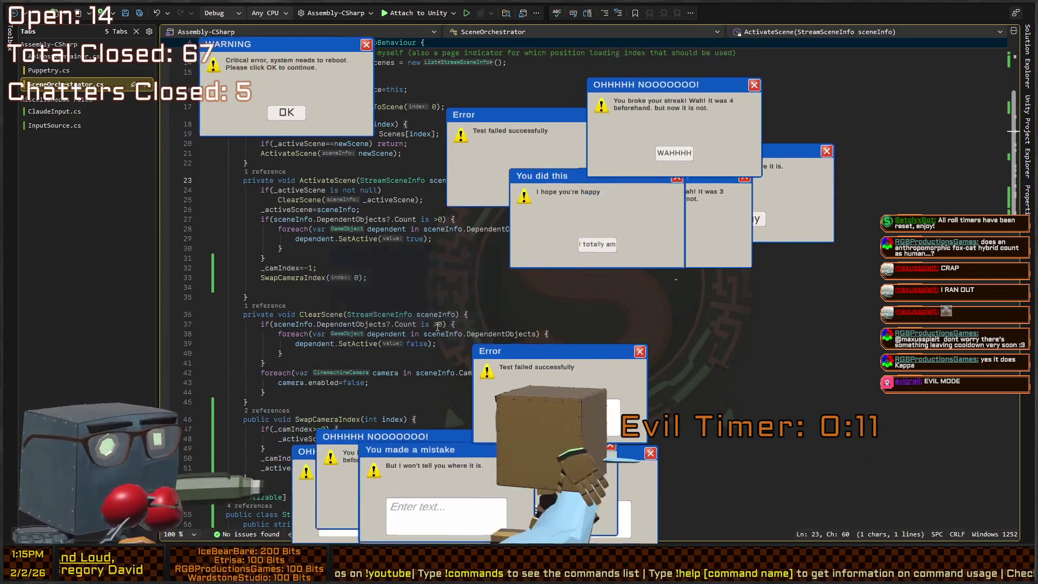
click(725, 313)
click(638, 227)
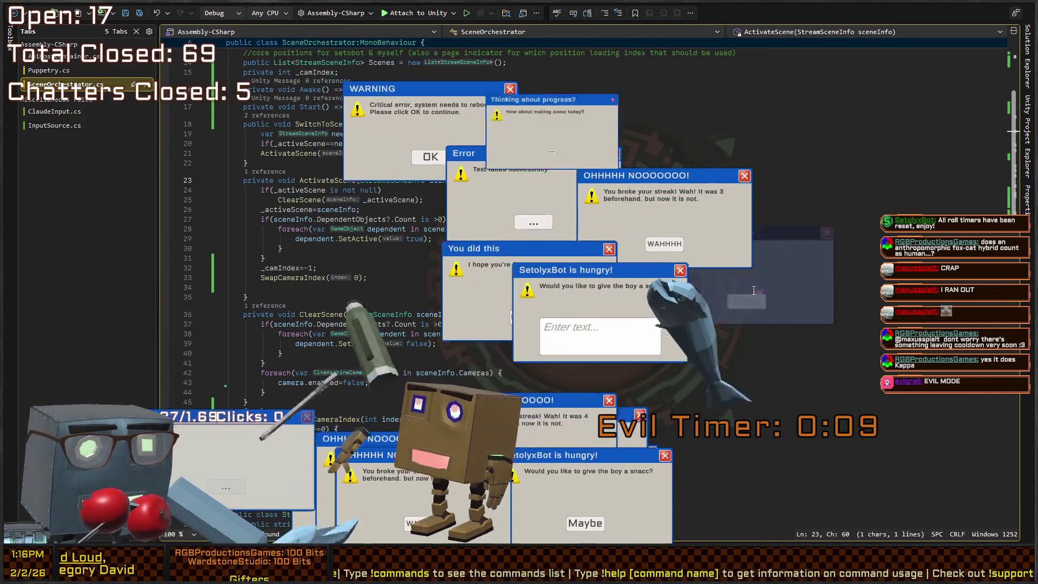
click(557, 127)
click(524, 173)
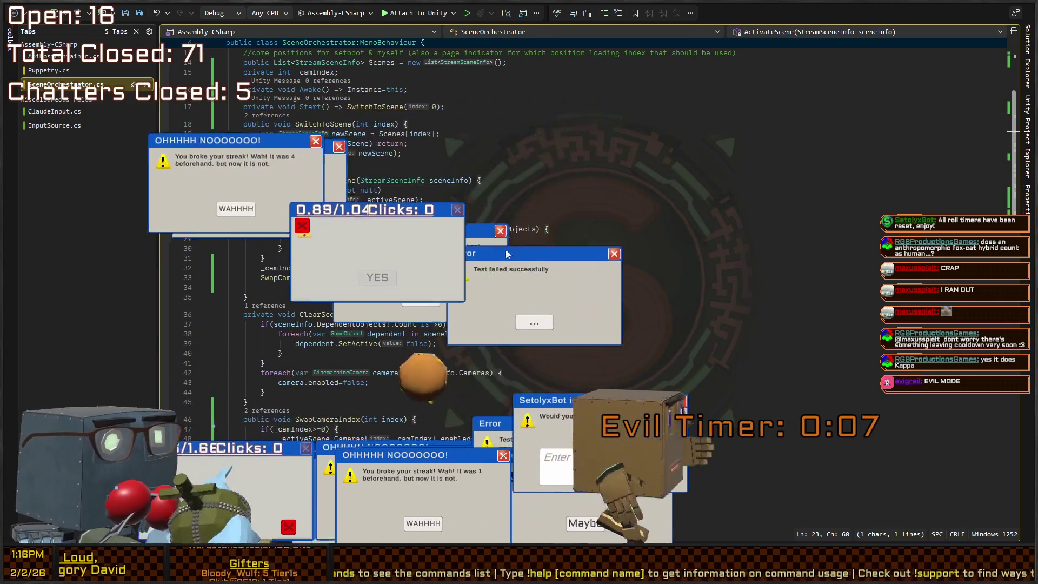
click(557, 273)
- Submit 'security phone track color fellow imaginary classroom' to the hungry bot popup and dismiss the reboot warnings
click(600, 468)
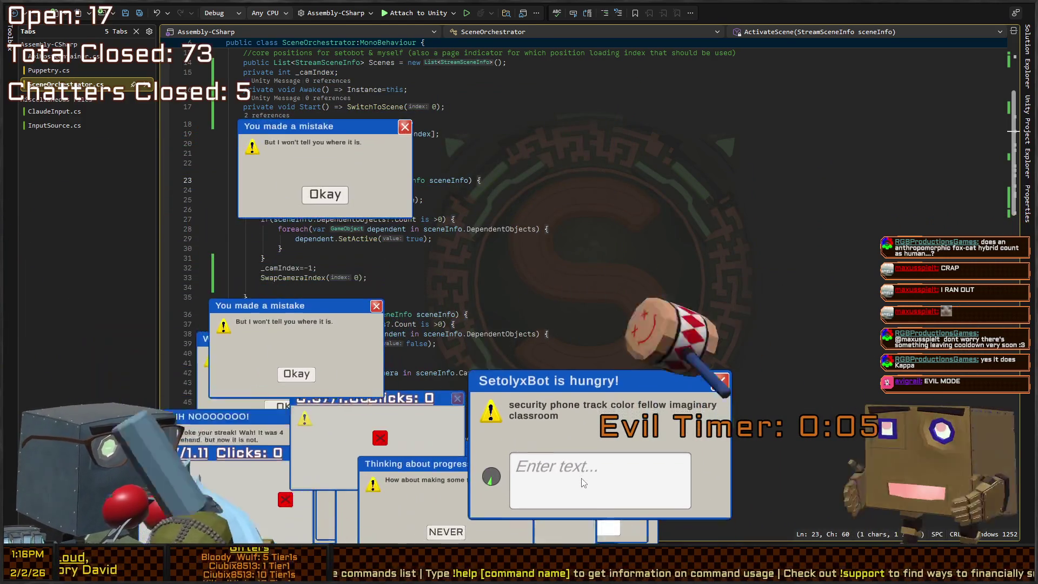
text(security phone track color fell)
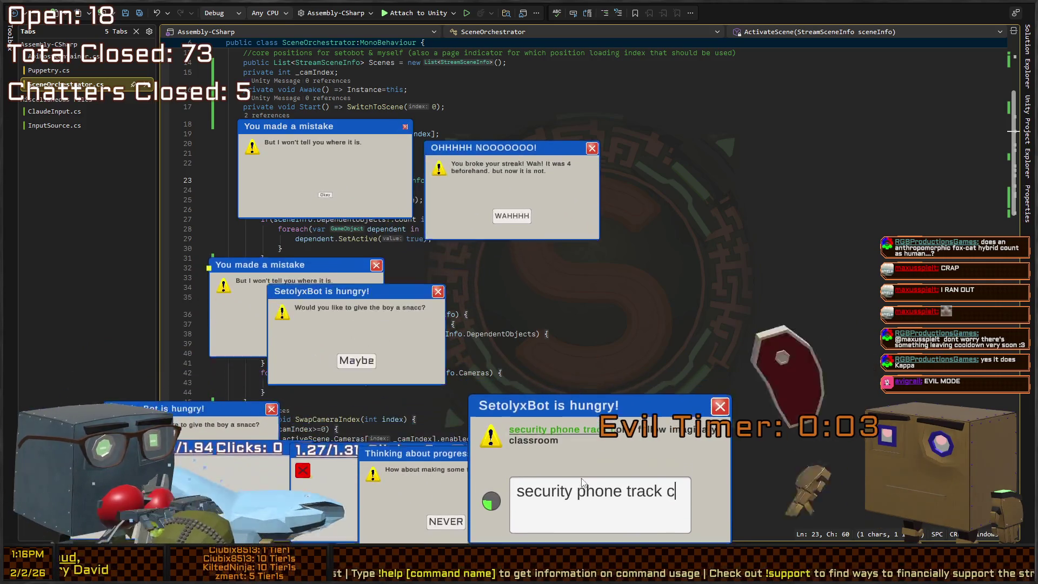
text(ow imaginar)
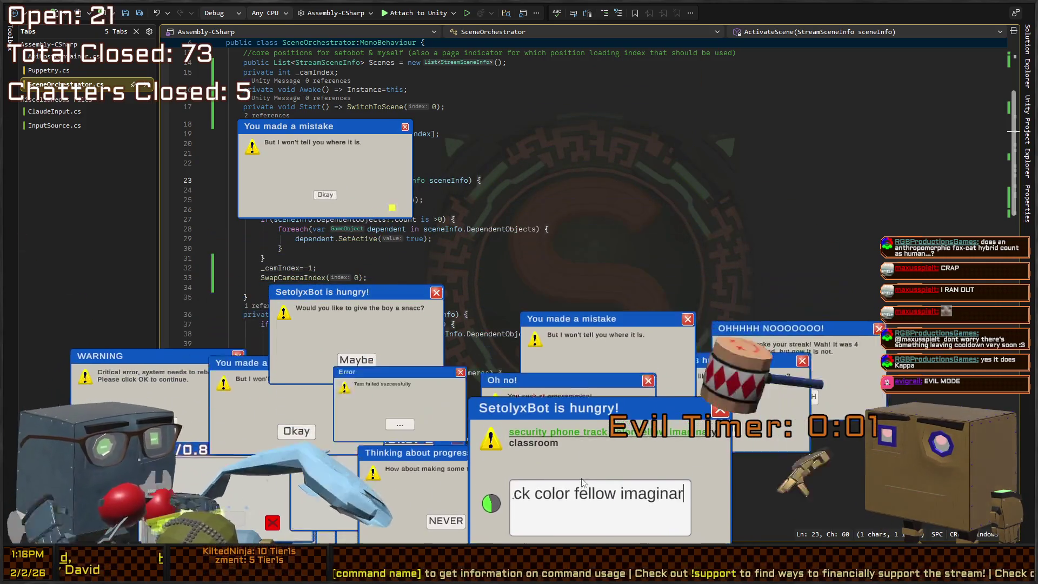
text(y classroom)
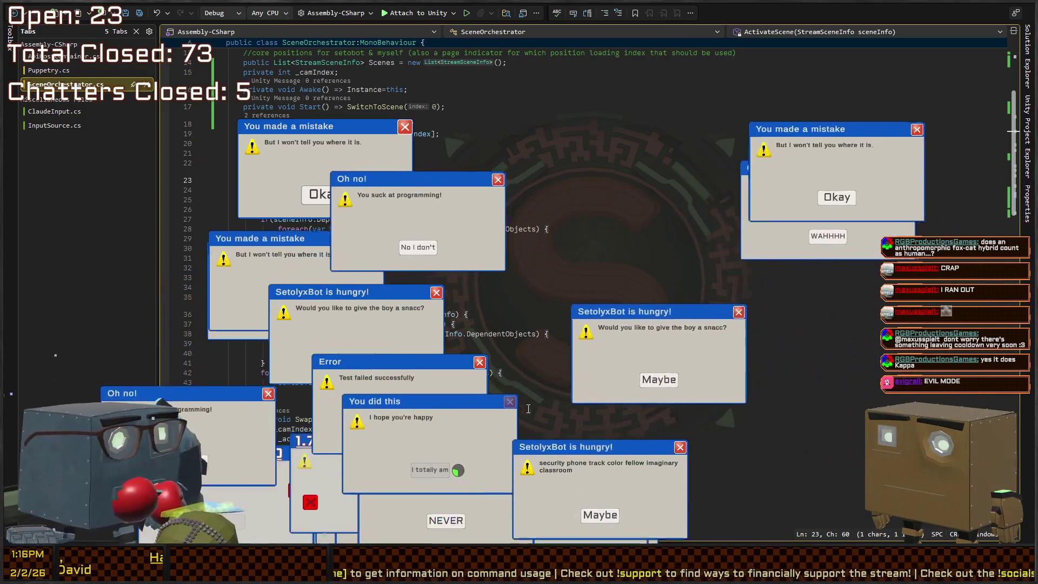
click(604, 519)
click(383, 519)
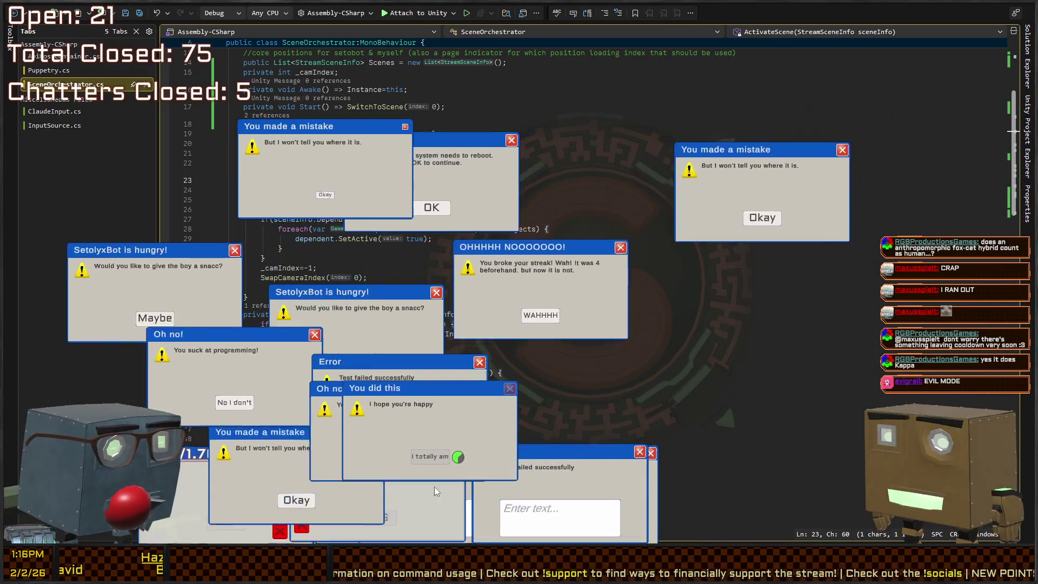
click(498, 343)
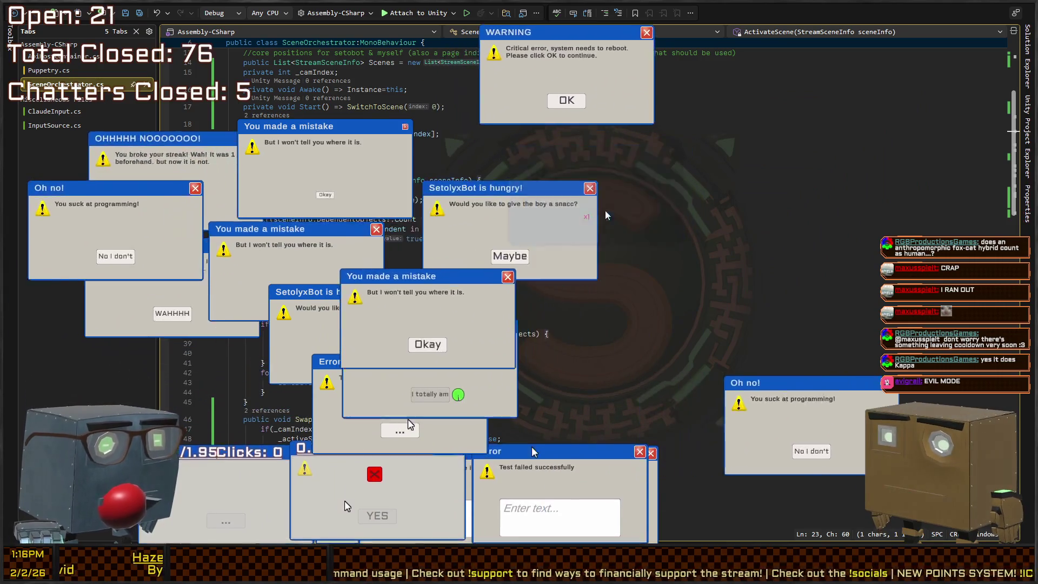
click(562, 92)
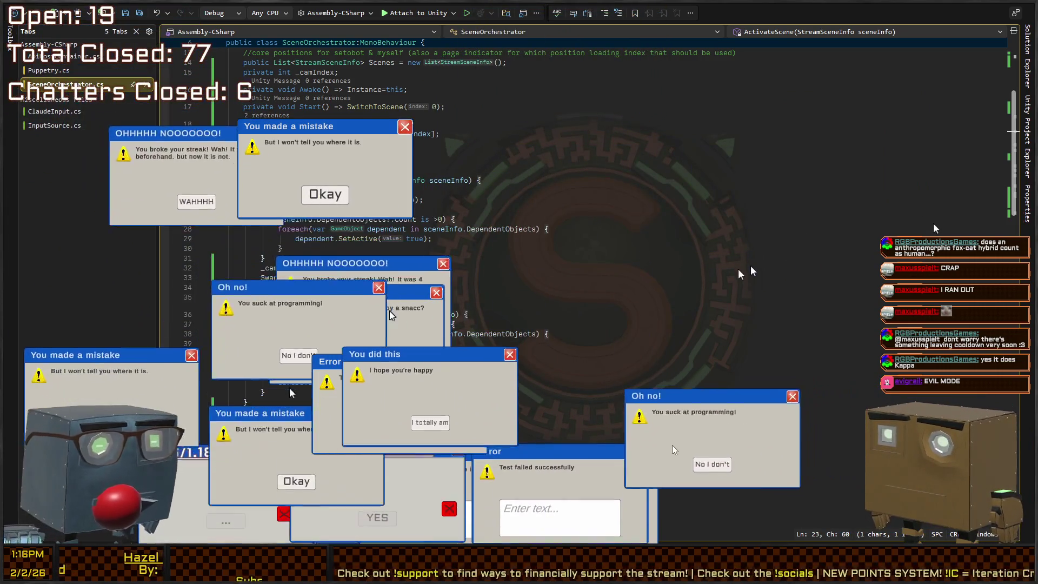
click(647, 362)
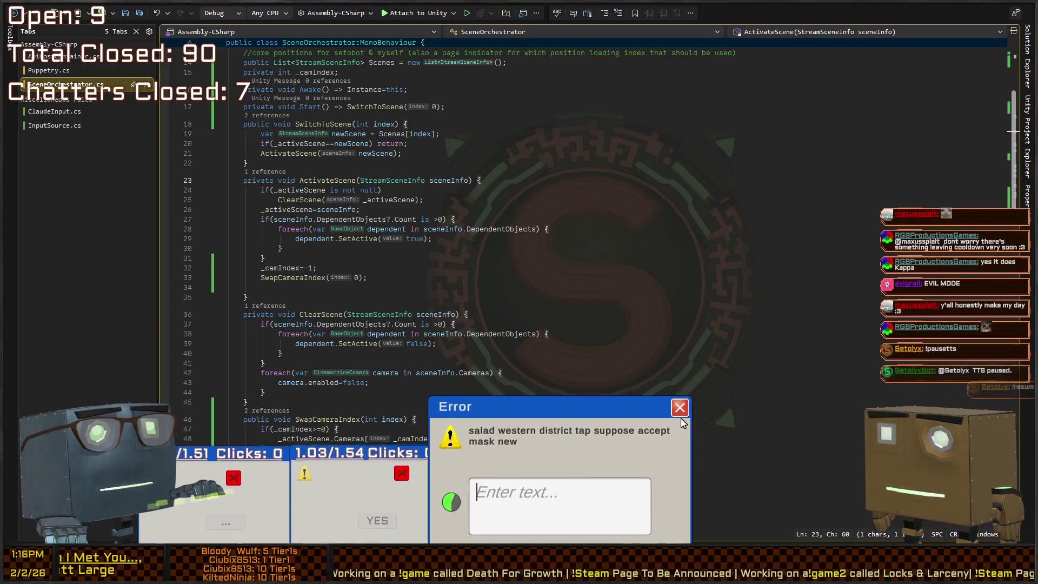
- Type the Error dialog's prompt phrase, then click the ten-click popup's X until it closes
text(salad)
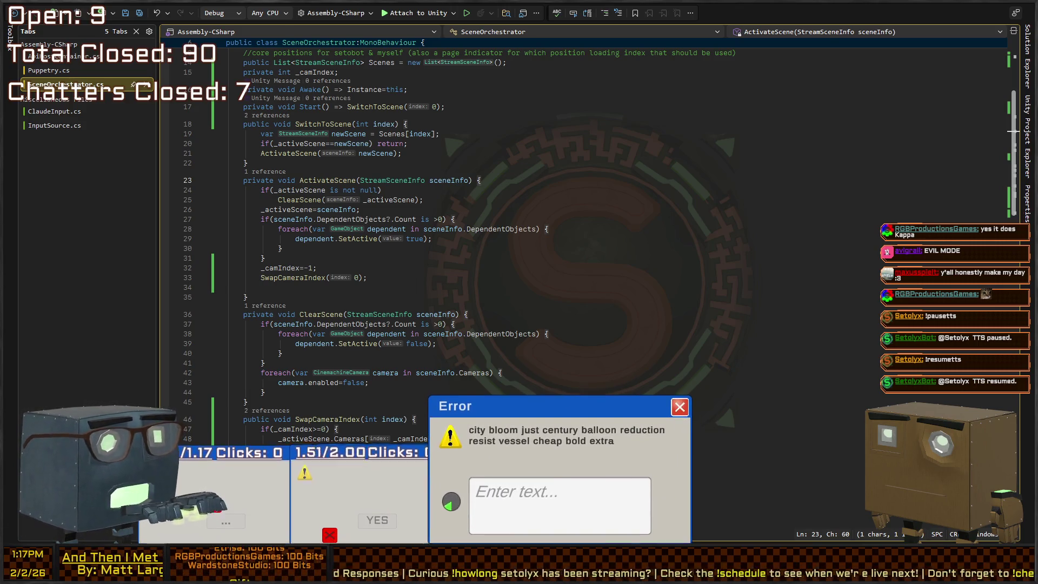
text(city )
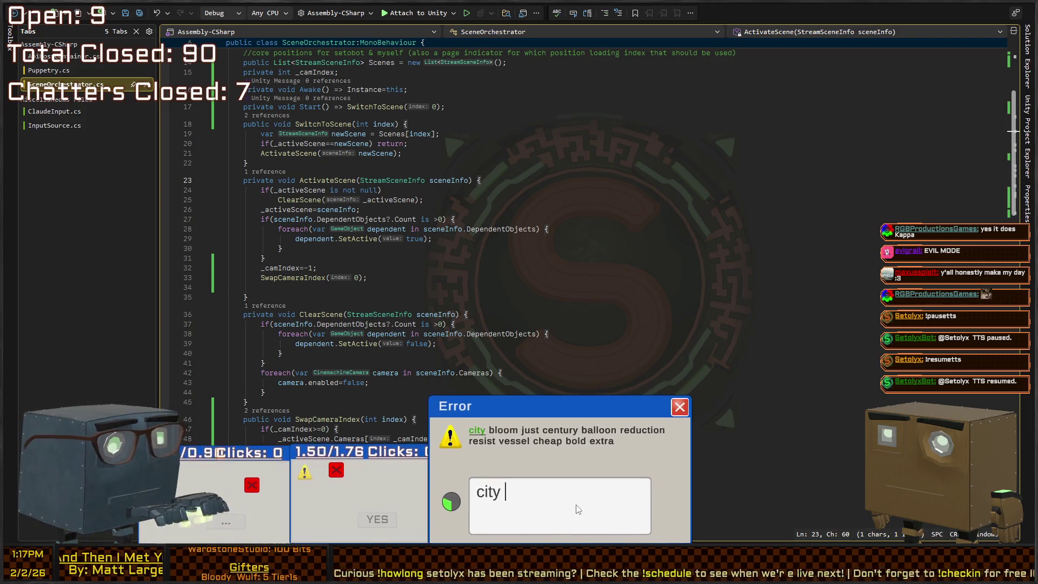
text(bloom just century b)
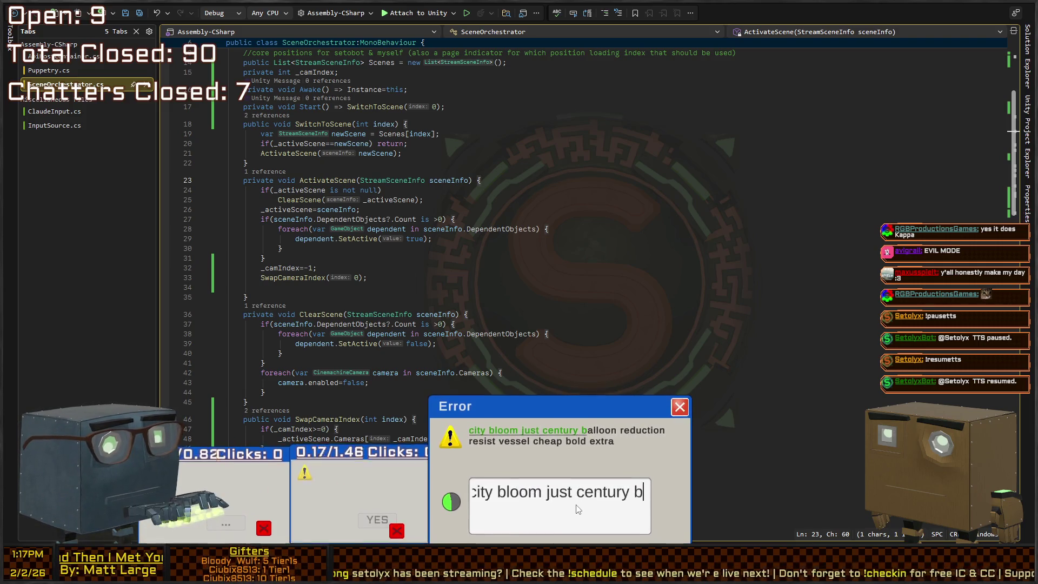
text(alloon reduction )
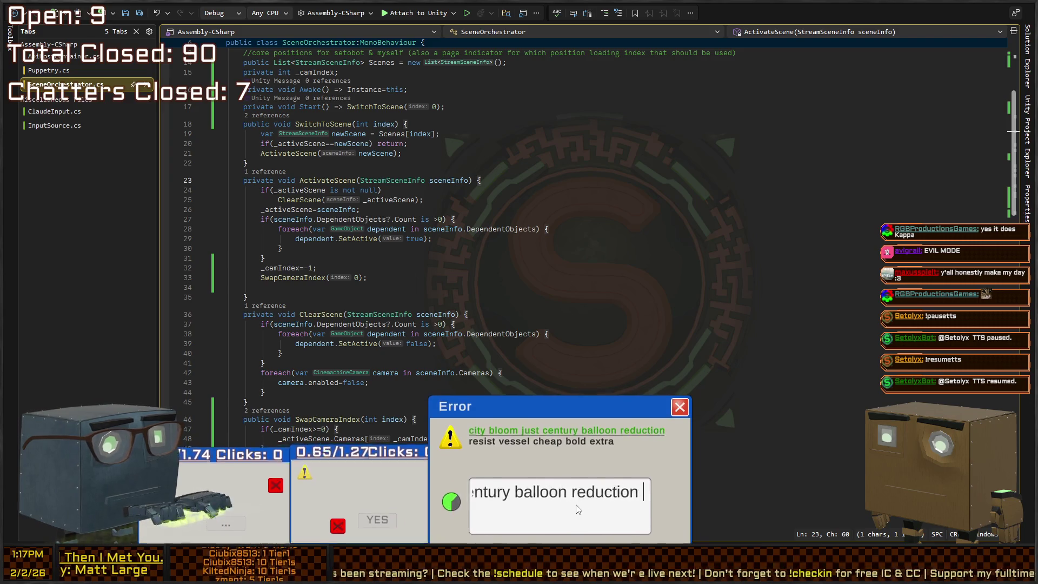
text(resist vessel c)
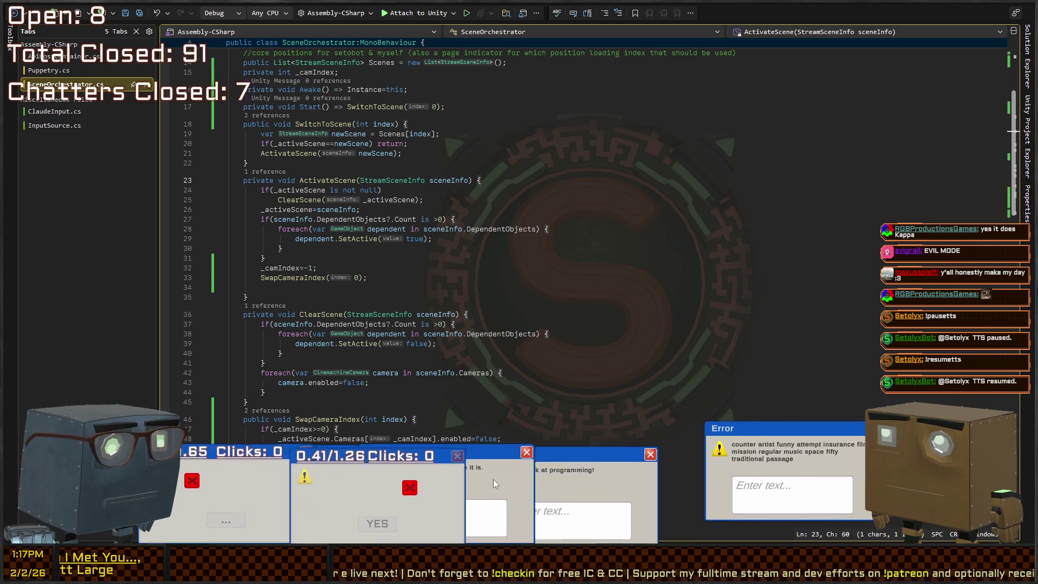
click(300, 511)
click(312, 512)
click(345, 509)
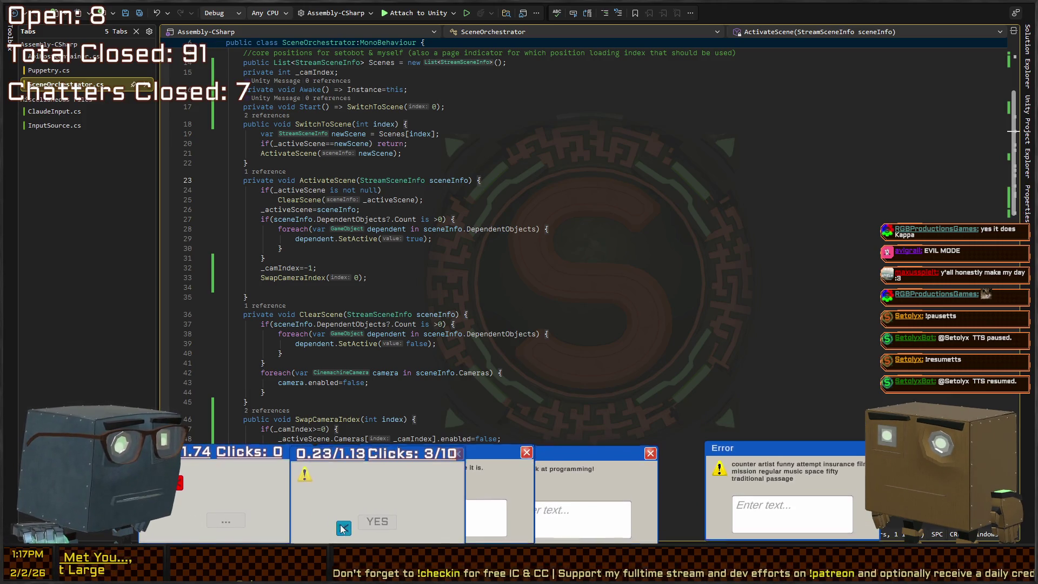
click(375, 499)
click(373, 506)
click(368, 511)
click(447, 492)
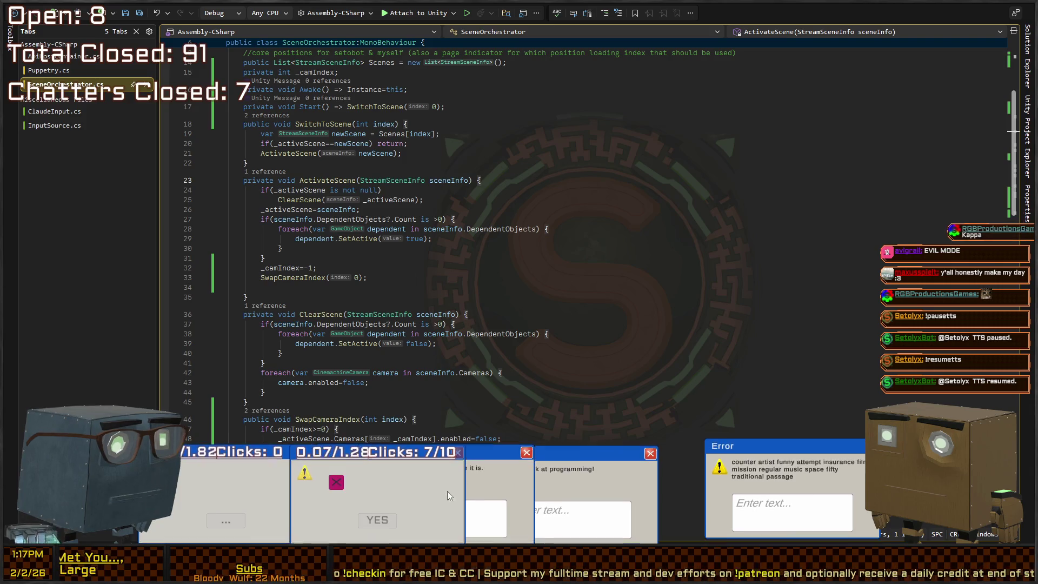
click(329, 484)
click(361, 517)
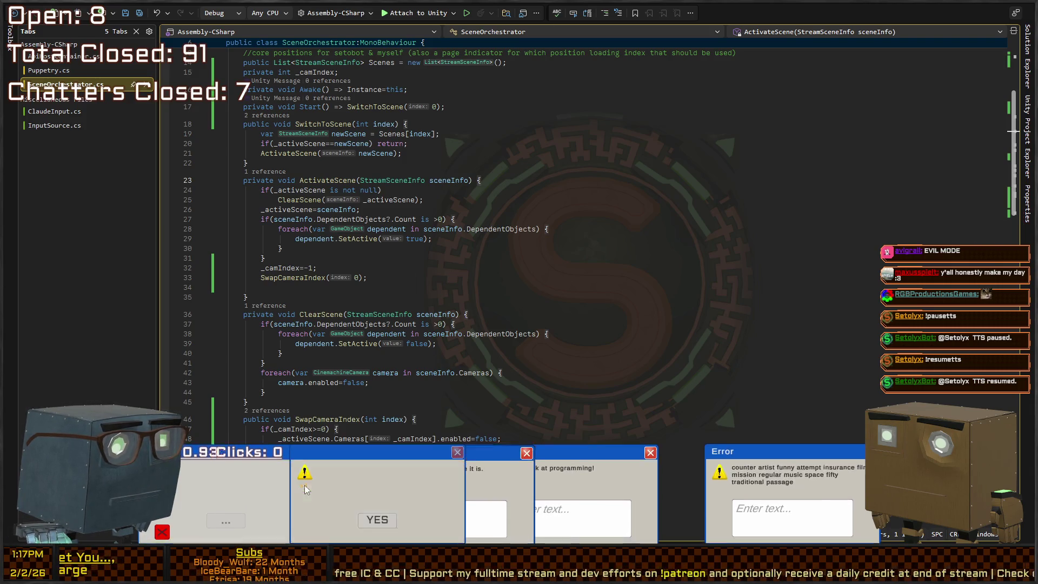
click(304, 485)
click(168, 529)
- Click the fifteen-click popup's X fifteen times to close it, then close the broken-streak popup
click(205, 522)
click(232, 519)
click(254, 524)
click(245, 515)
click(196, 515)
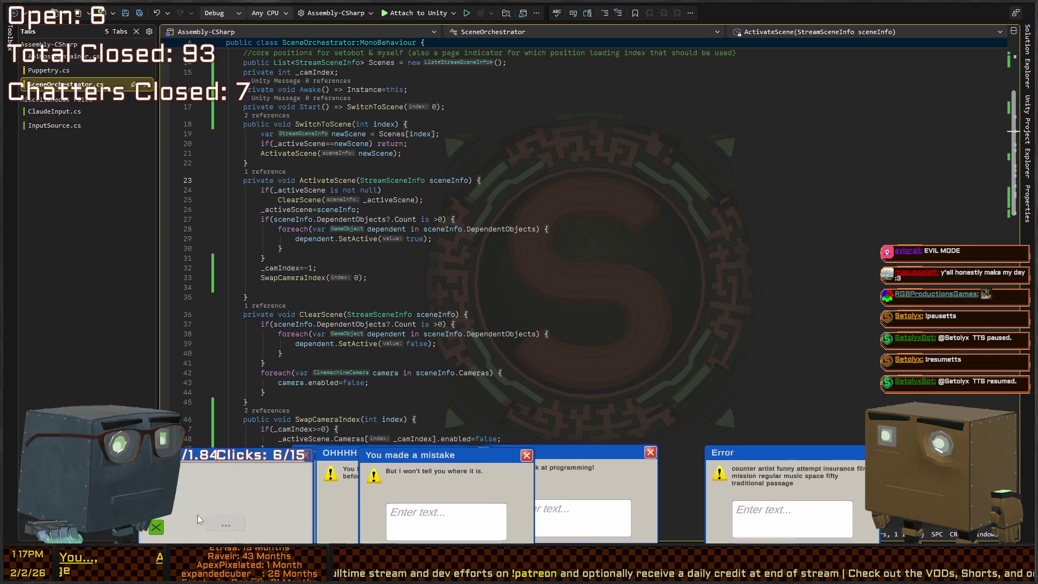
click(161, 526)
click(210, 470)
click(204, 474)
click(281, 495)
click(246, 516)
click(265, 521)
click(173, 525)
click(226, 498)
click(210, 491)
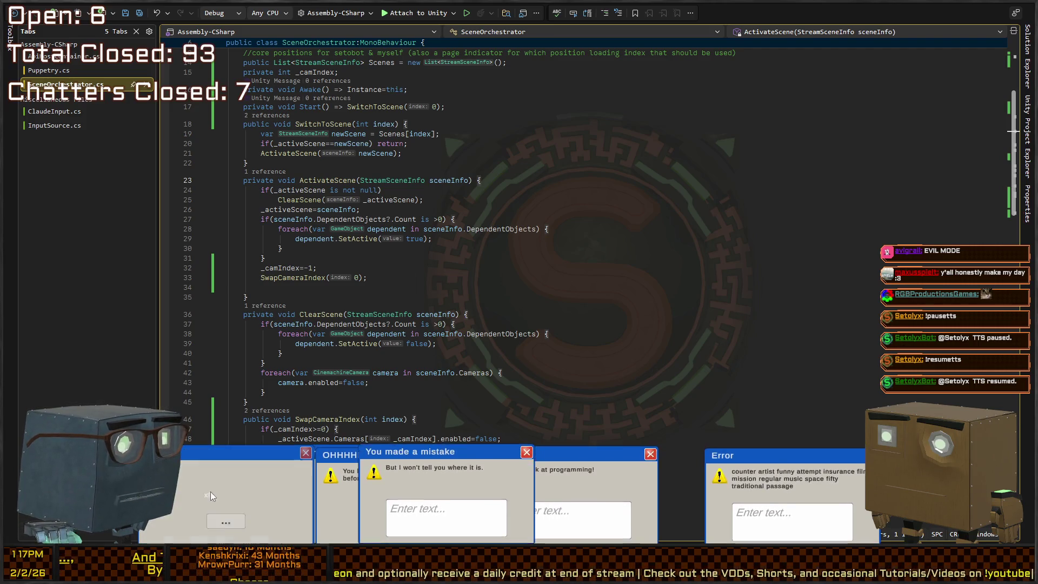
click(234, 523)
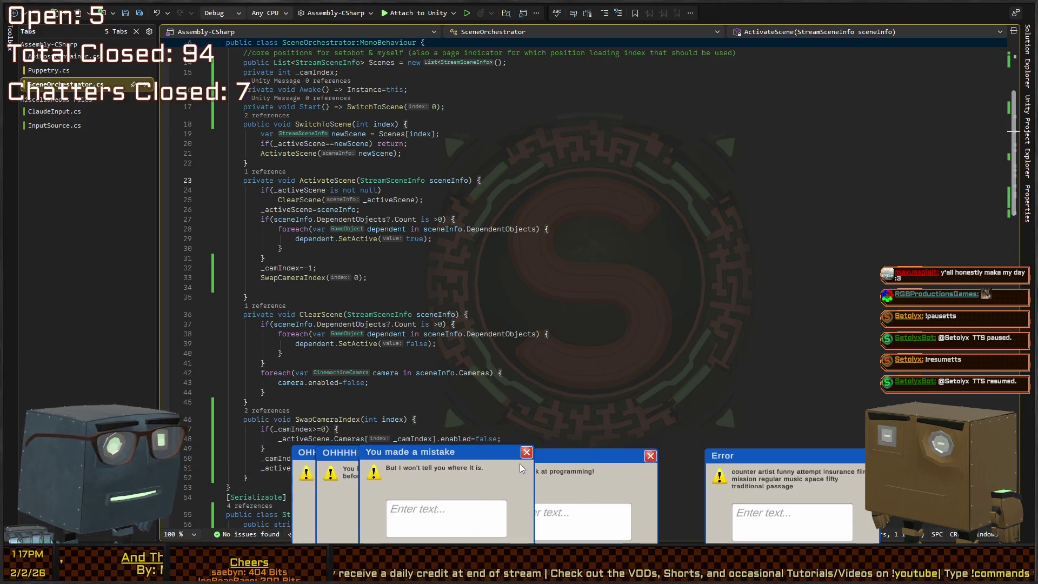
click(401, 521)
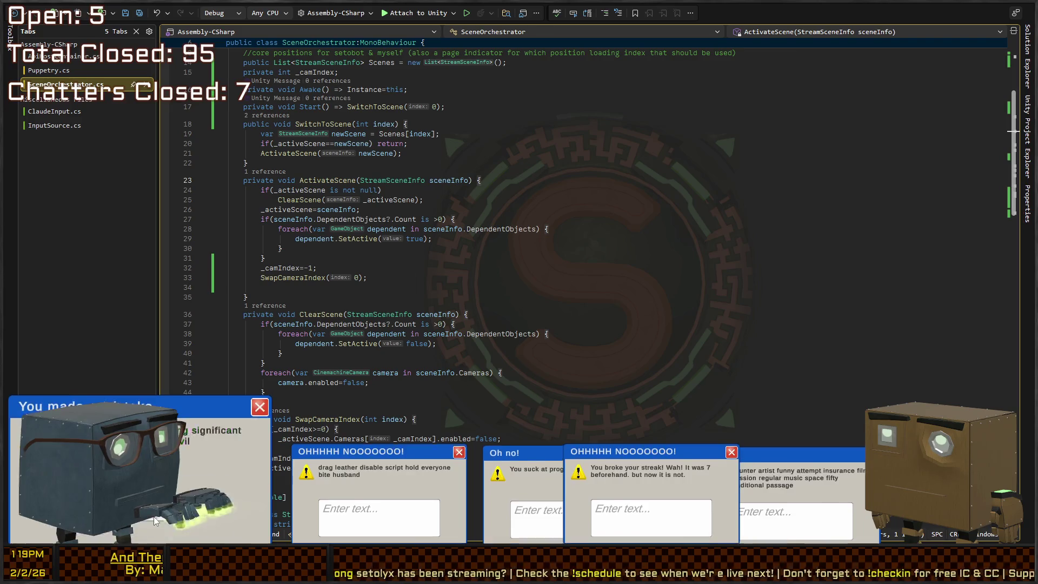
- Type the 'strongly sky cloud…' prompt phrase and close the two broken-streak popups
click(381, 517)
text(strongly sky cloud b)
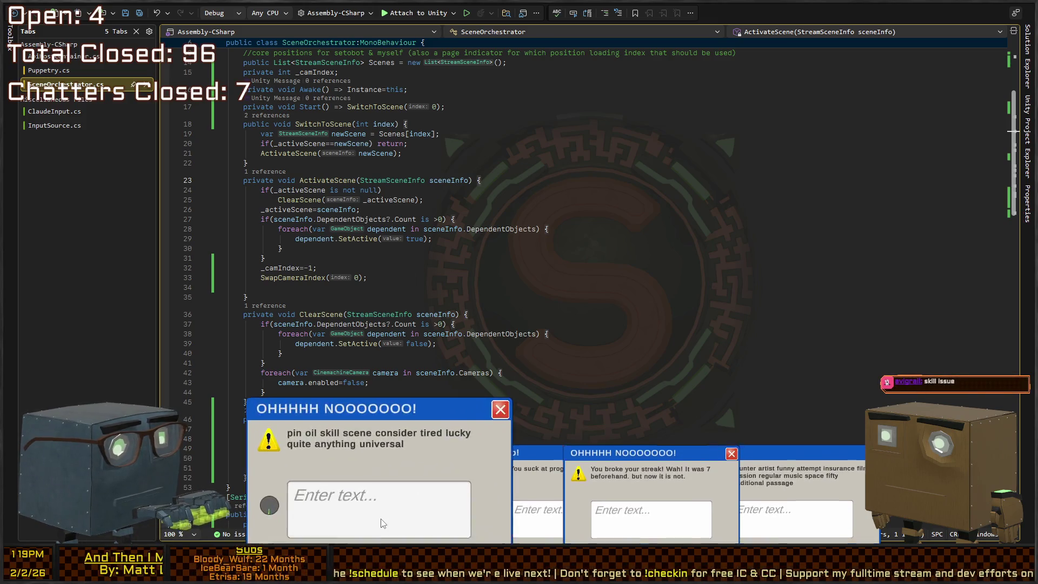
text(pin oil skill scene consider t)
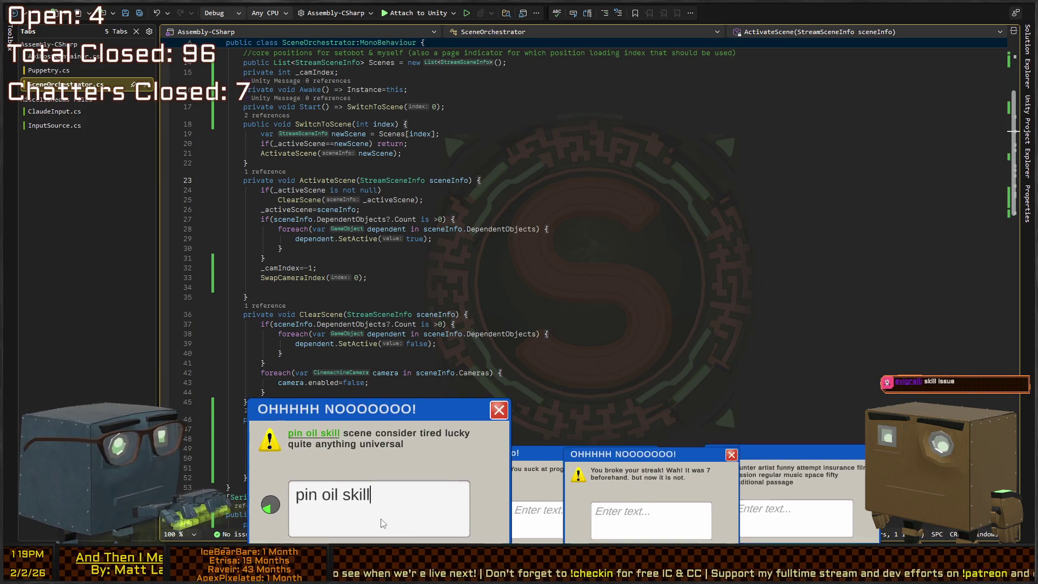
text(ired)
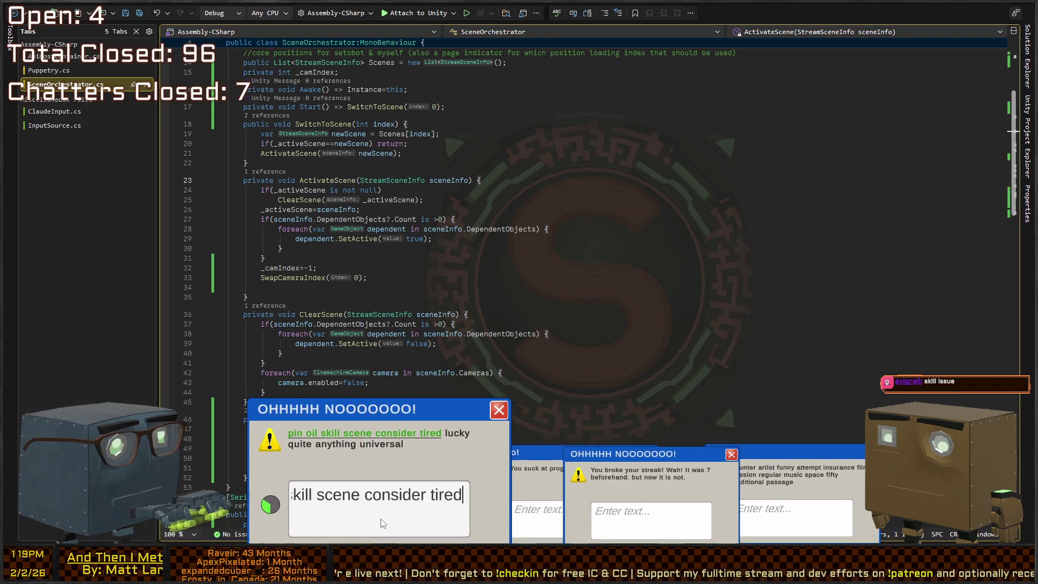
text( lucky quite anything universal)
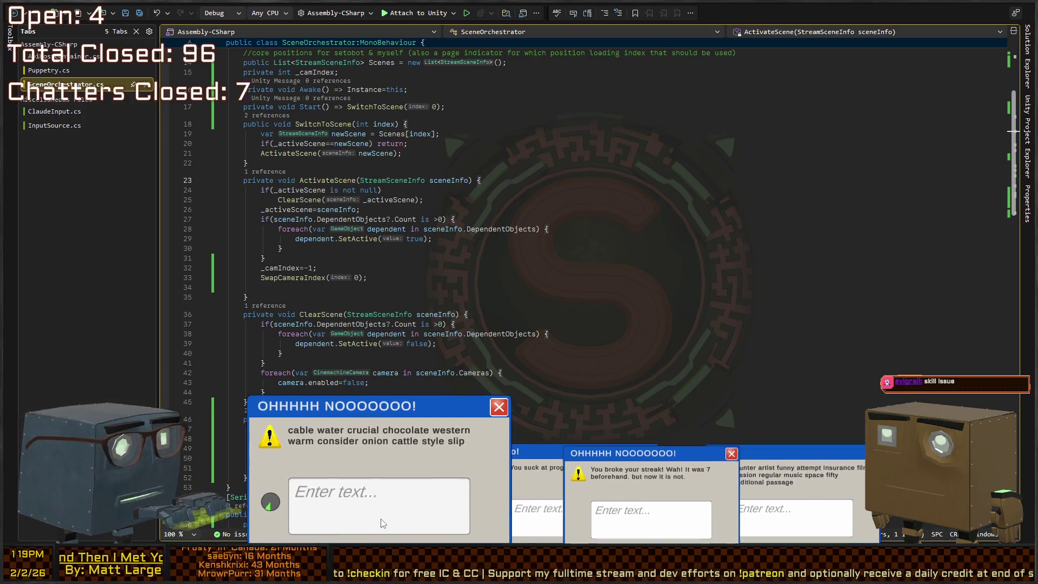
text(cable water crucial choco)
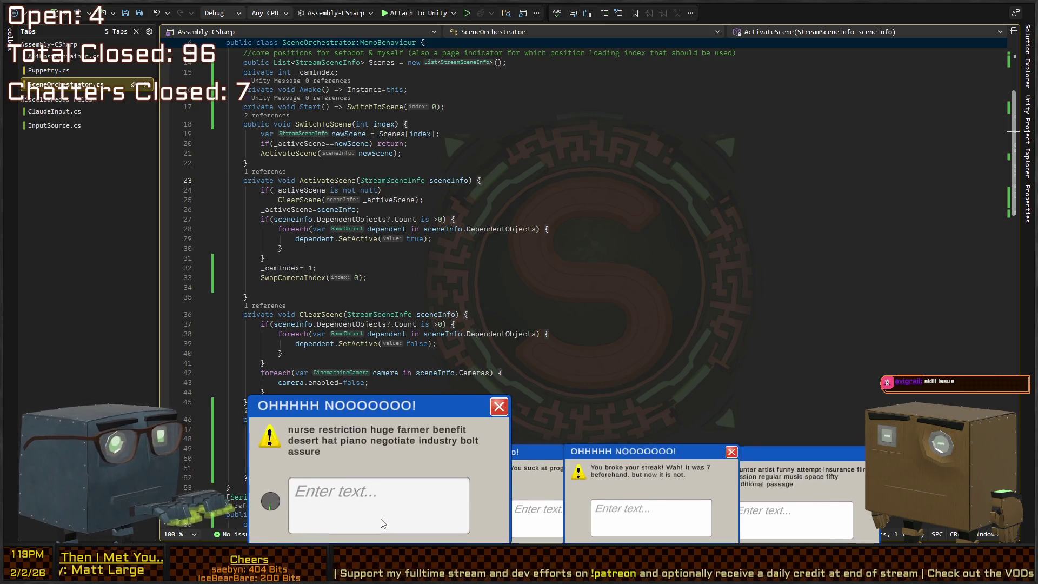
text(nurse restriction huge farmer)
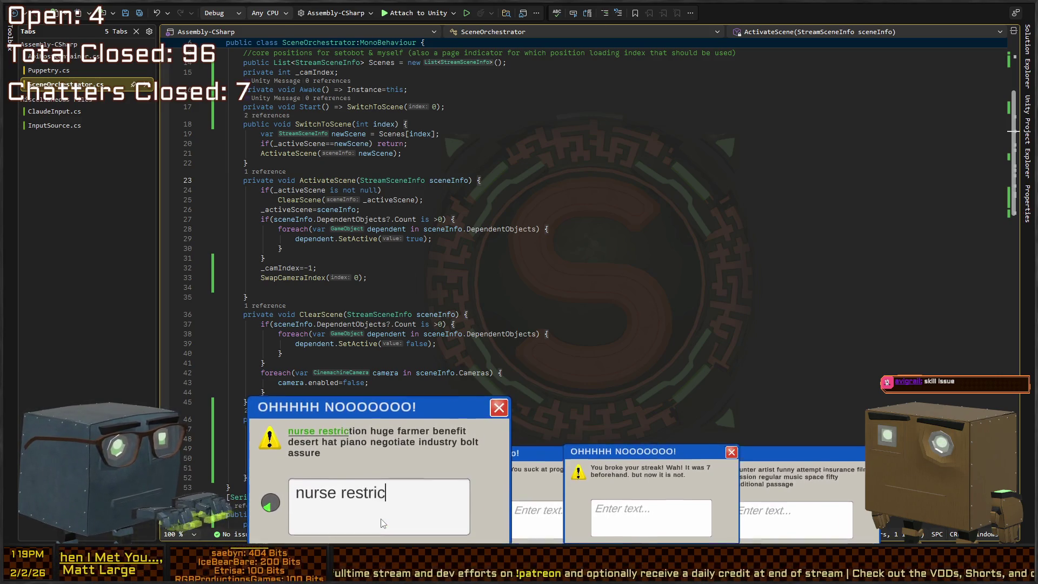
text( bene)
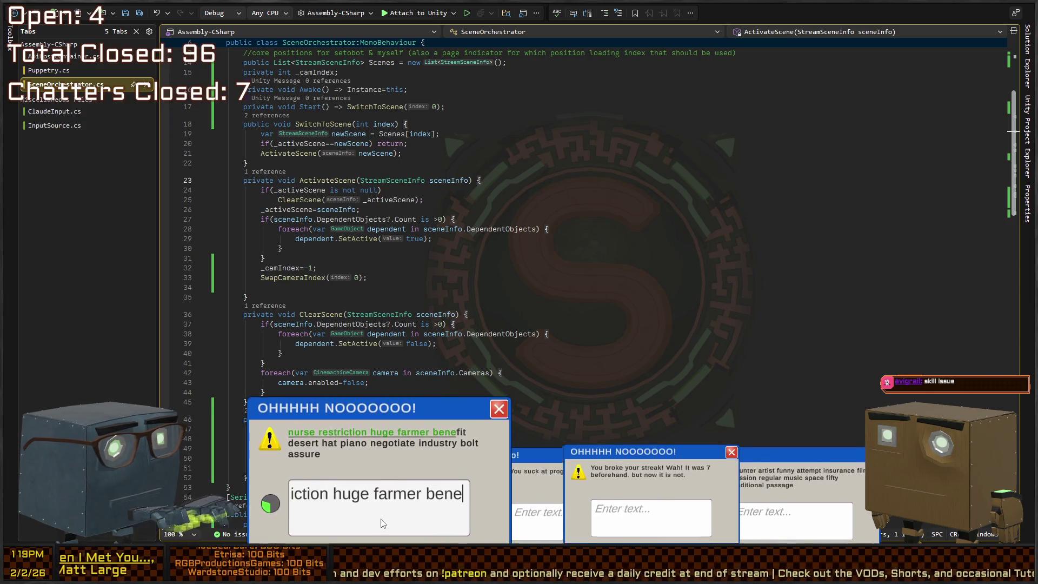
text(fit desert hat p)
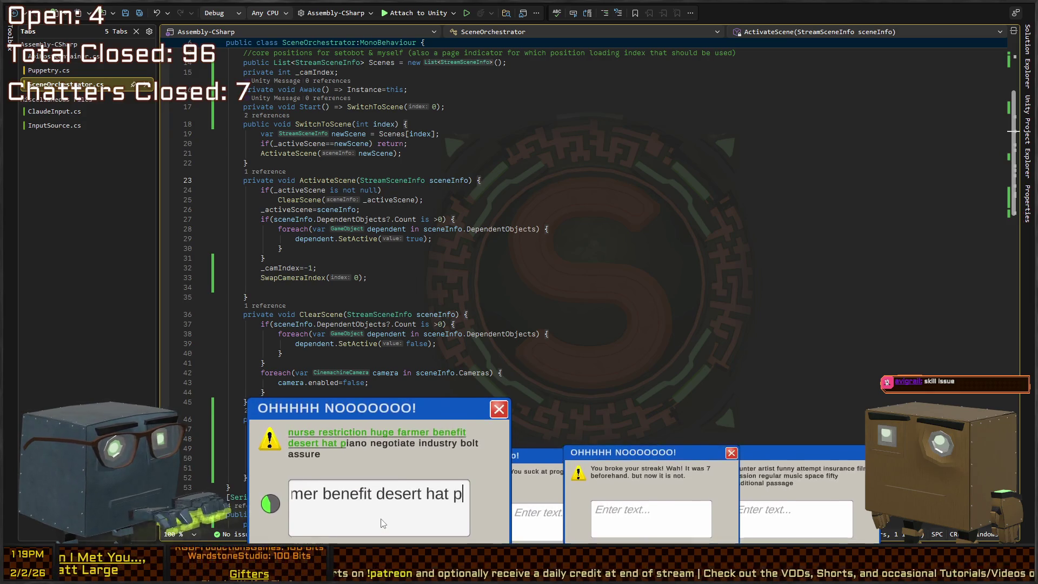
text(iano negotiate )
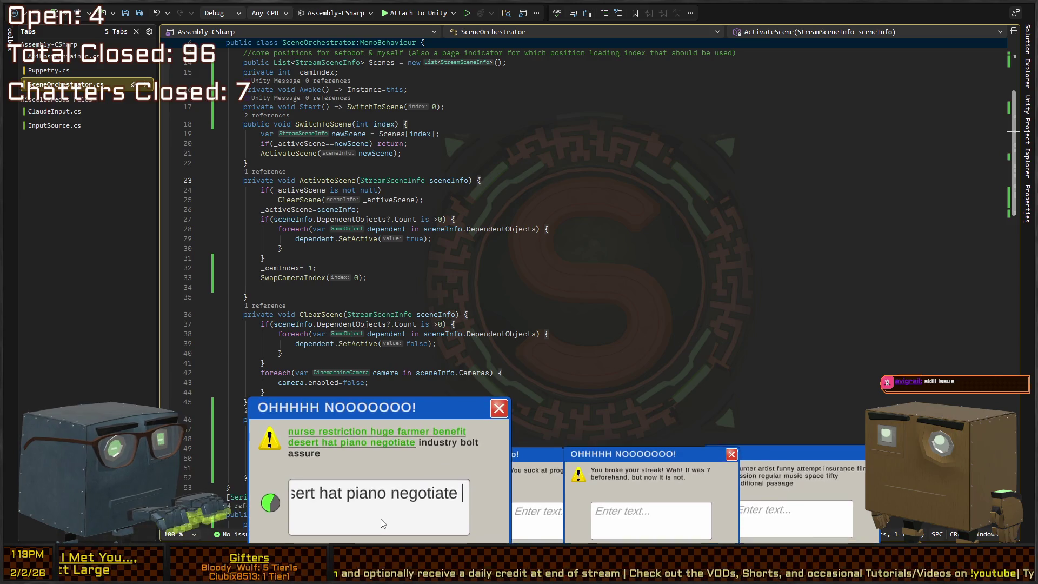
text(industry bolt assure)
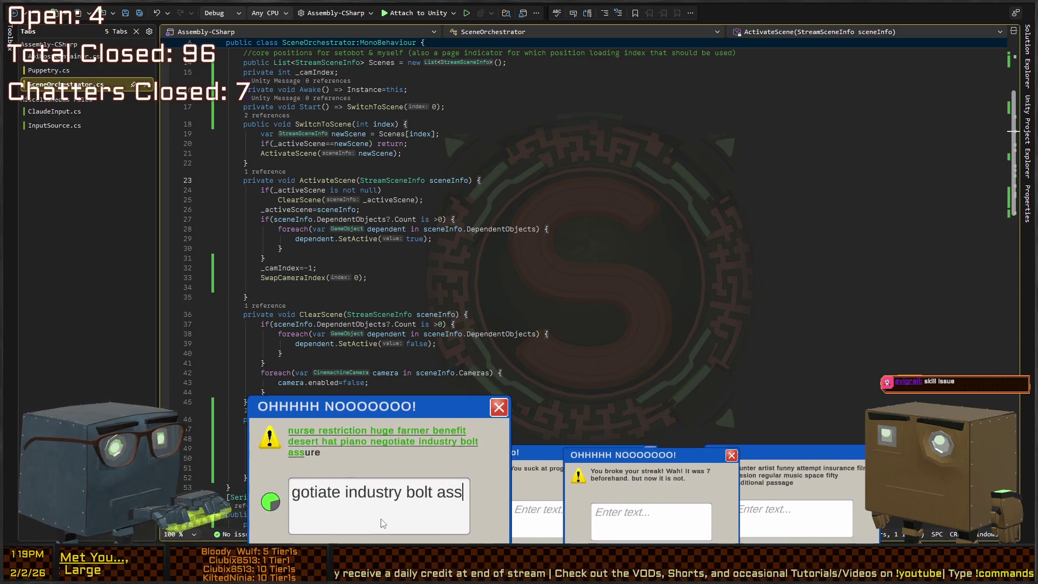
click(382, 507)
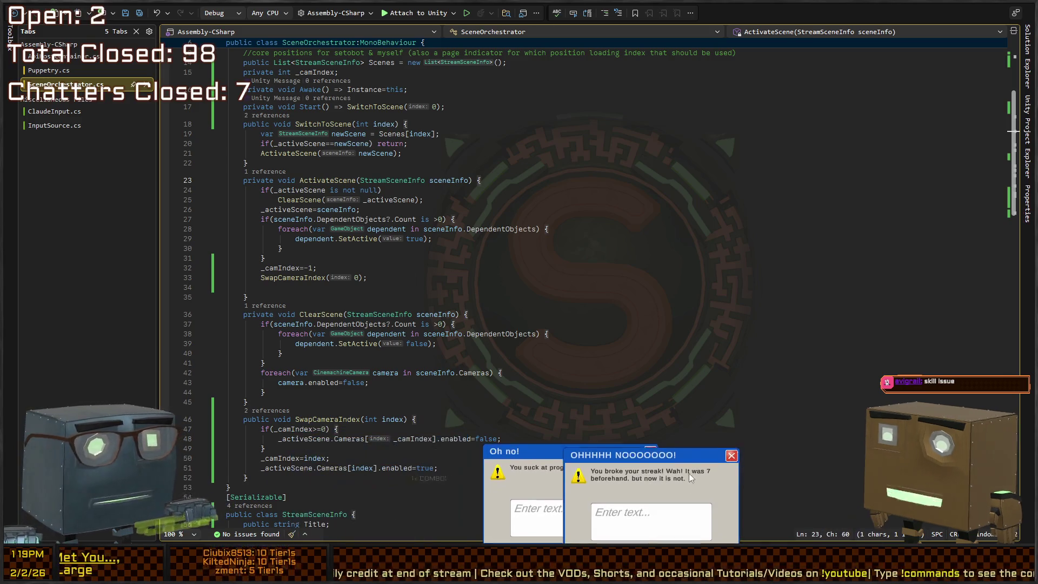
click(534, 511)
- Finish the Oh no! challenge with 'public marry enjoy routine above sound particular', then type the next phrase
text(pu)
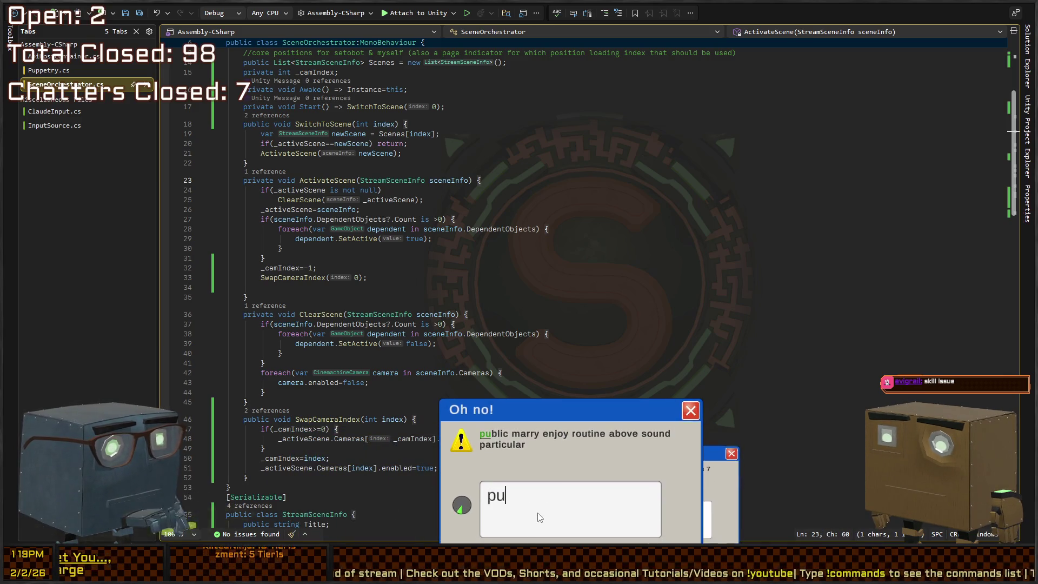
text(blic marry enjoy r)
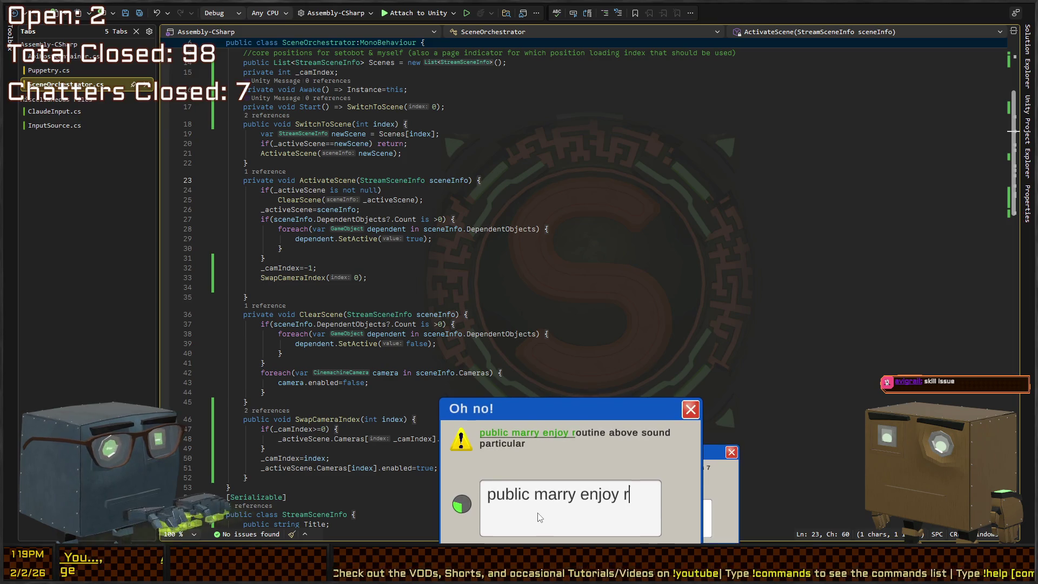
text(outine above sound particular)
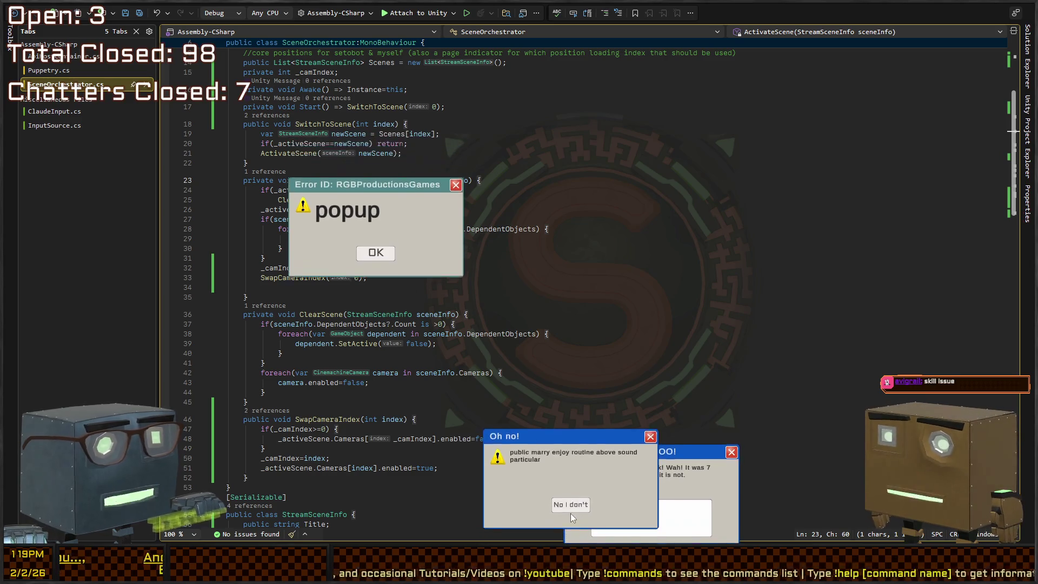
click(570, 514)
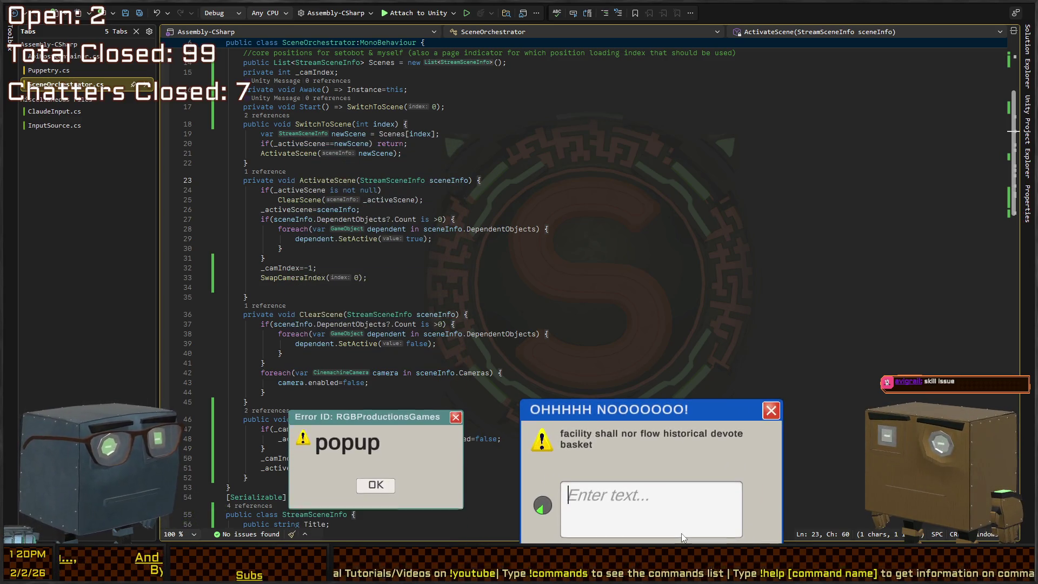
text(facility shall nor flow historic)
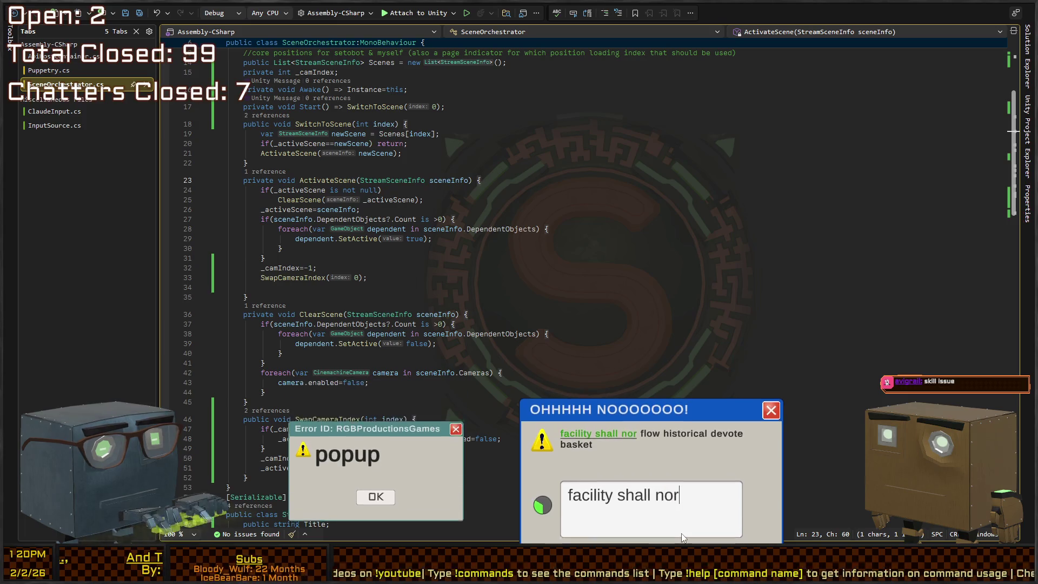
text(al devote basket)
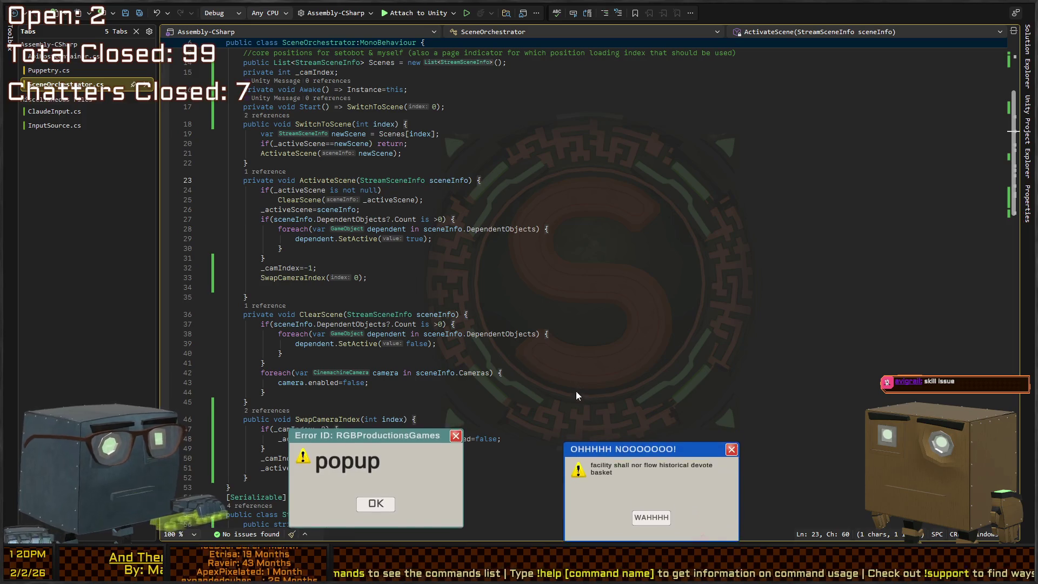
- Dismiss the leftover error popup, then click line 32's _camIndex reset and line 18's SwitchToScene
click(372, 520)
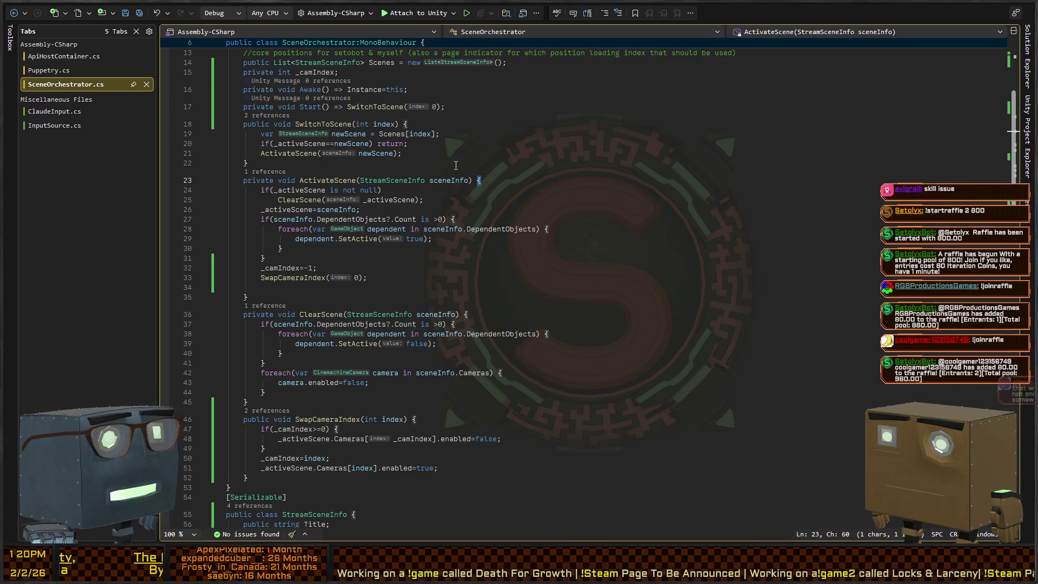
click(518, 268)
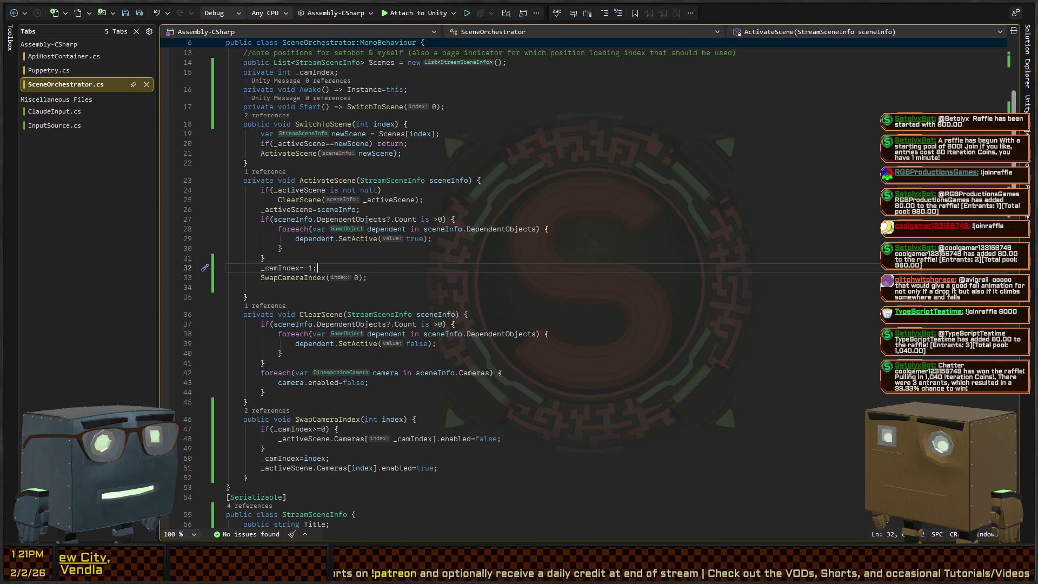
click(324, 124)
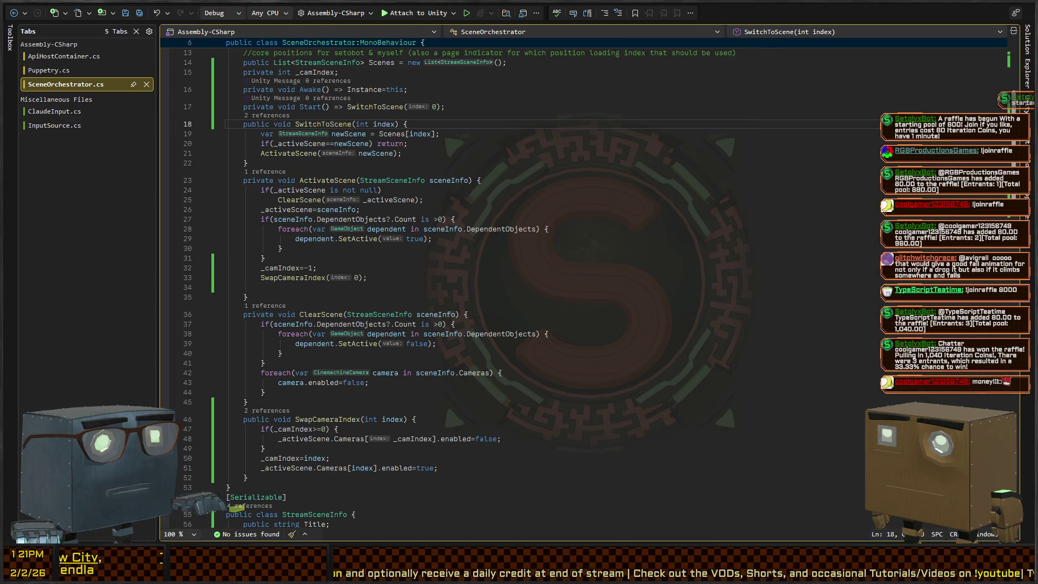
key(alt+Tab)
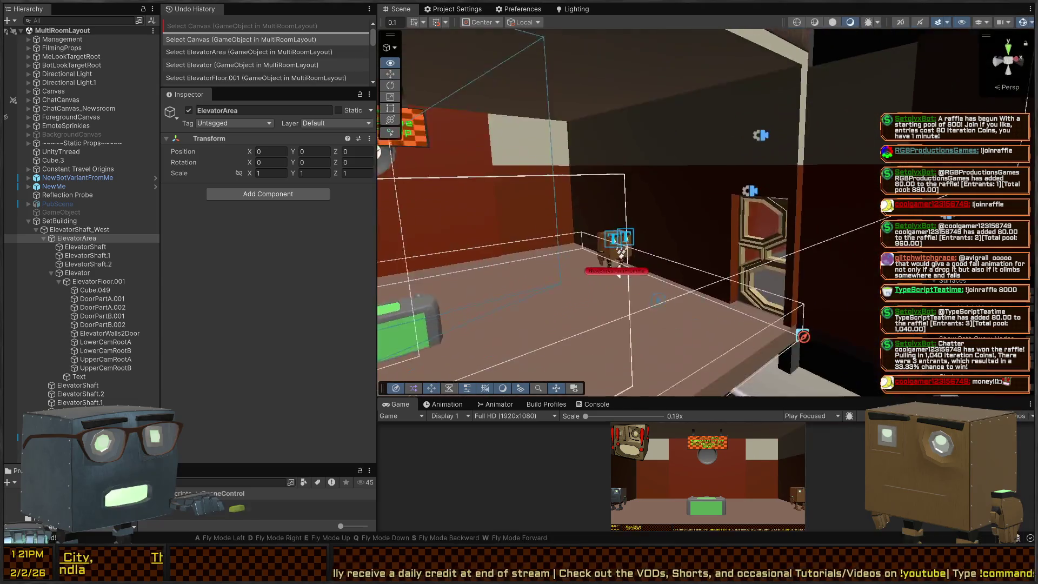
mouse_move(750, 259)
mouse_down()
mouse_move(545, 201)
mouse_move(775, 225)
mouse_up()
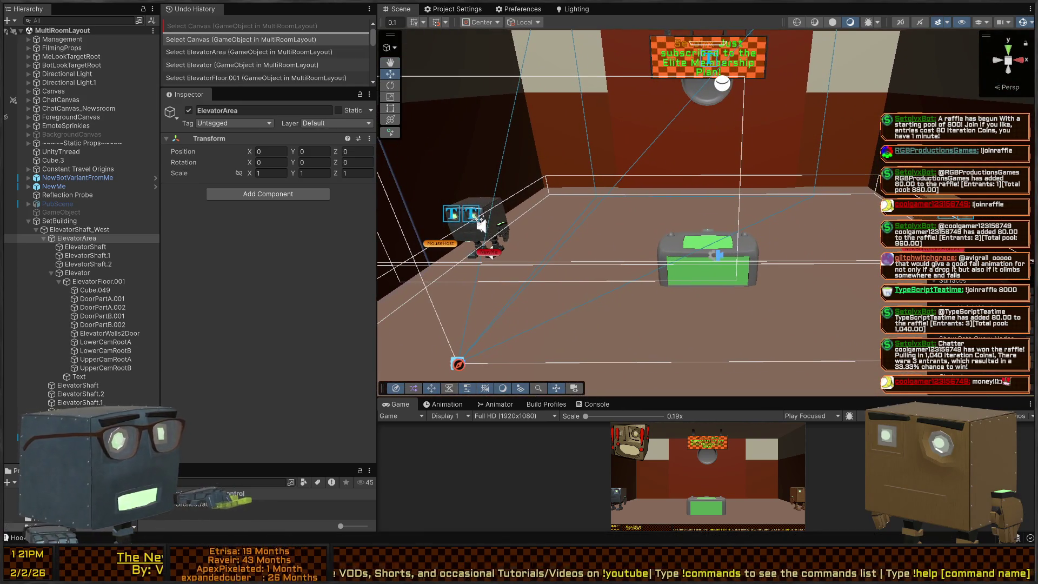
key(alt+Tab)
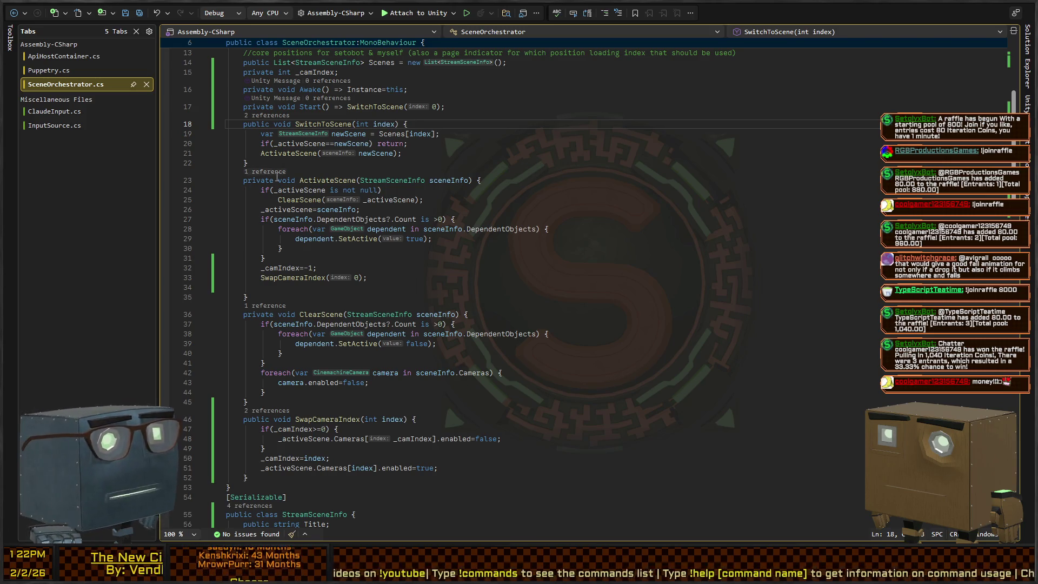
- Scroll through SceneOrchestrator.cs, then dismiss the Cursor Scramble alert over Unity with Thanks!
scroll(379, 190, down, 5)
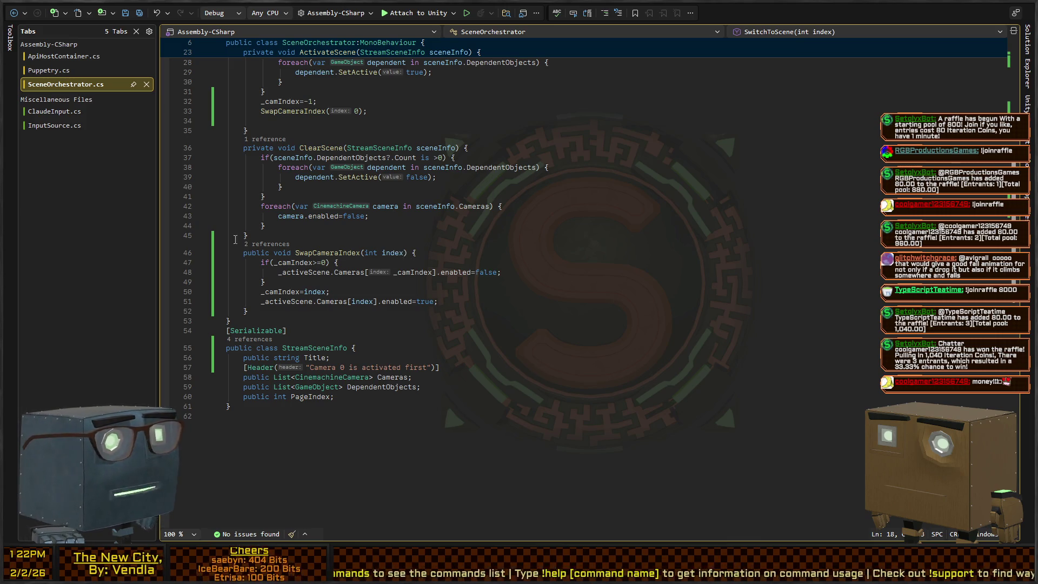
scroll(433, 293, up, 4)
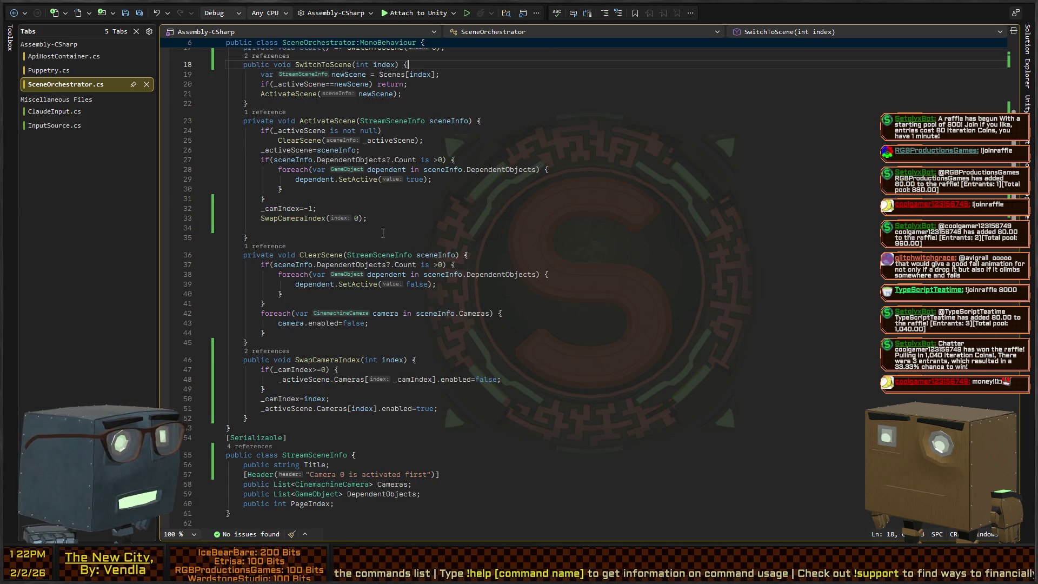
scroll(431, 74, up, 6)
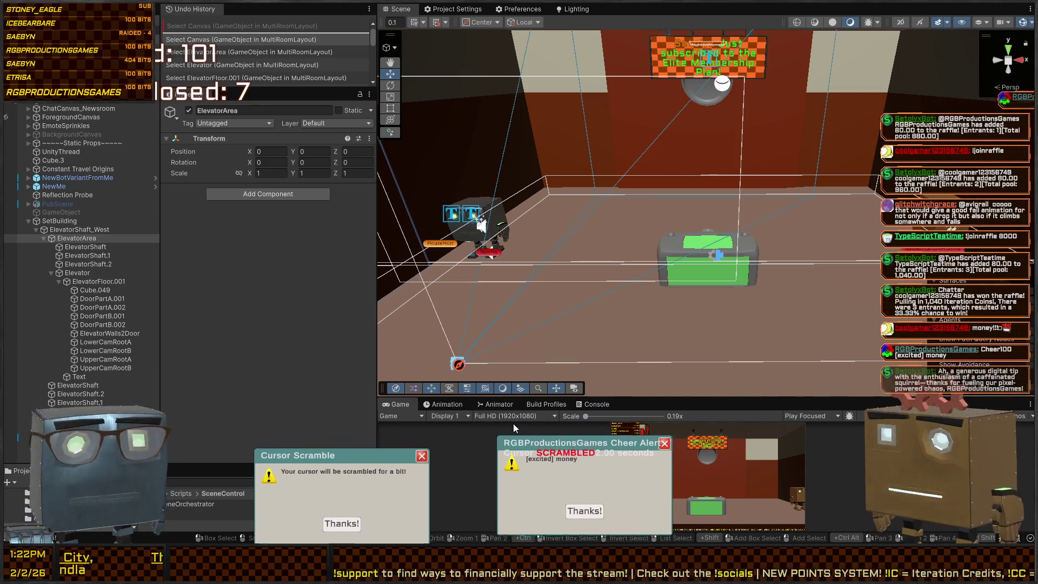
click(353, 514)
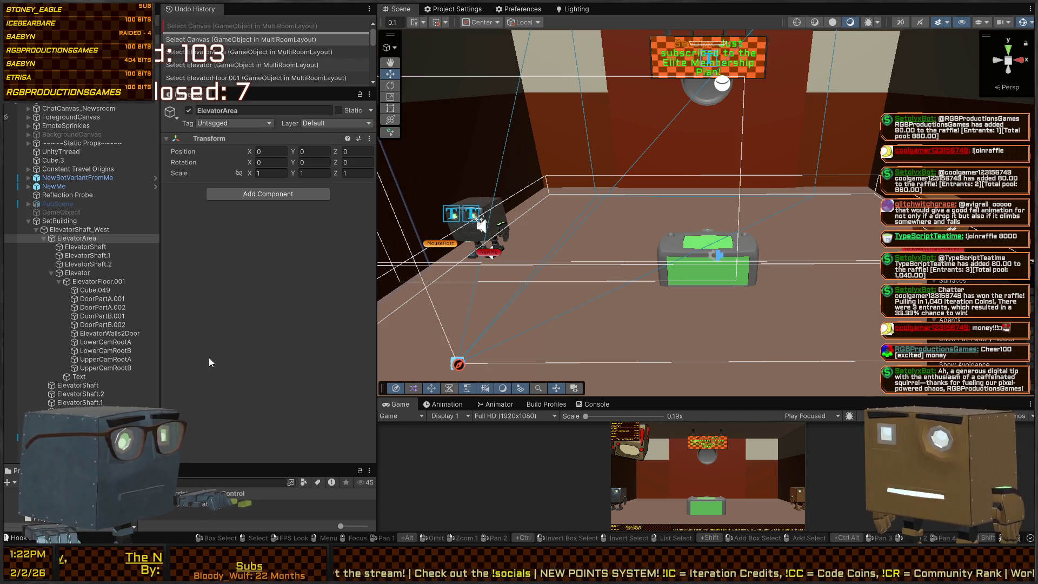
- Enlarge the Project panel, show Favorites > Scenes, and open NextGenerationScene
drag(202, 467, 202, 312)
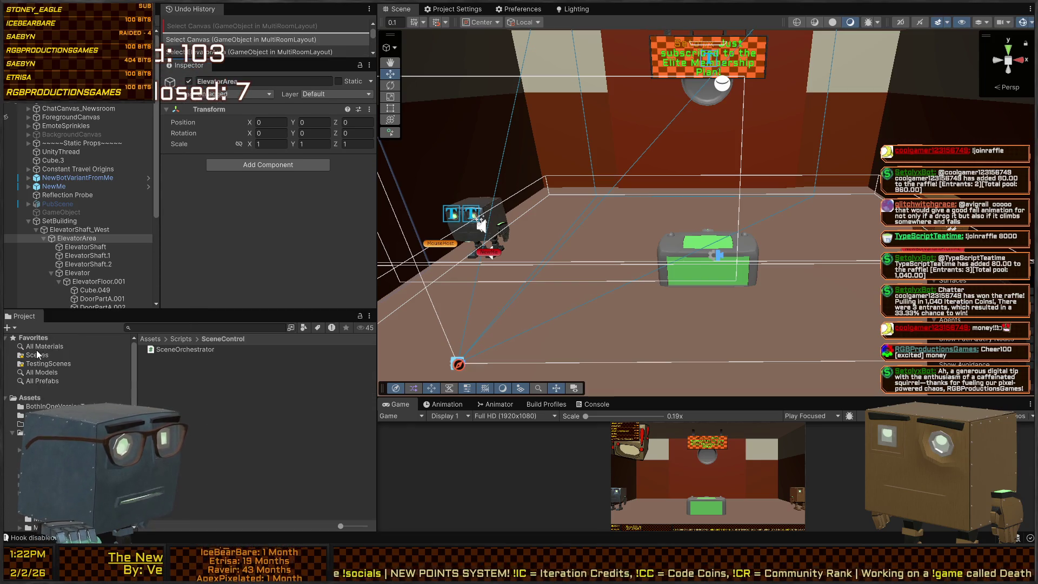
click(38, 355)
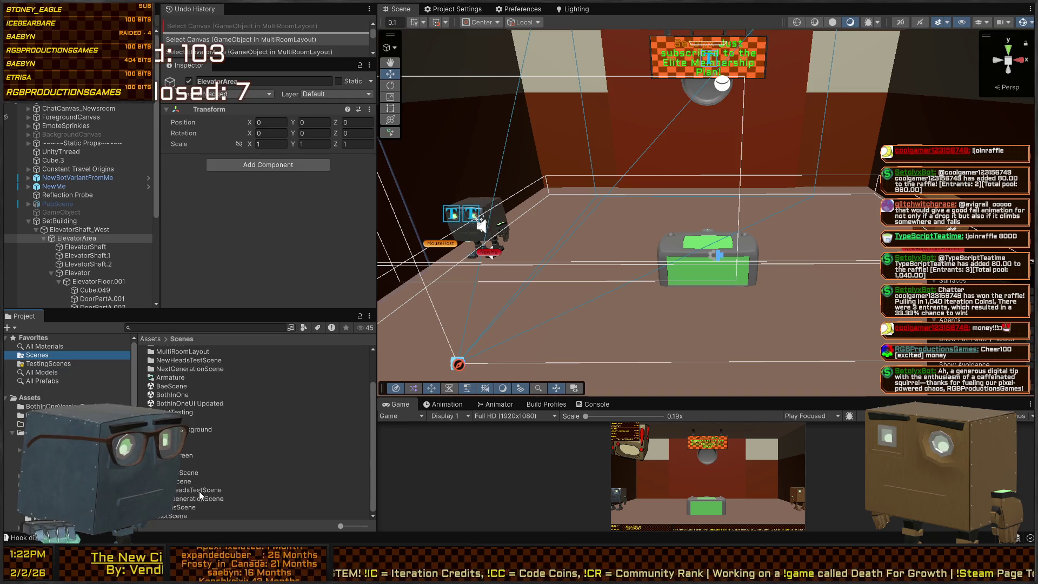
click(185, 498)
double_click(185, 498)
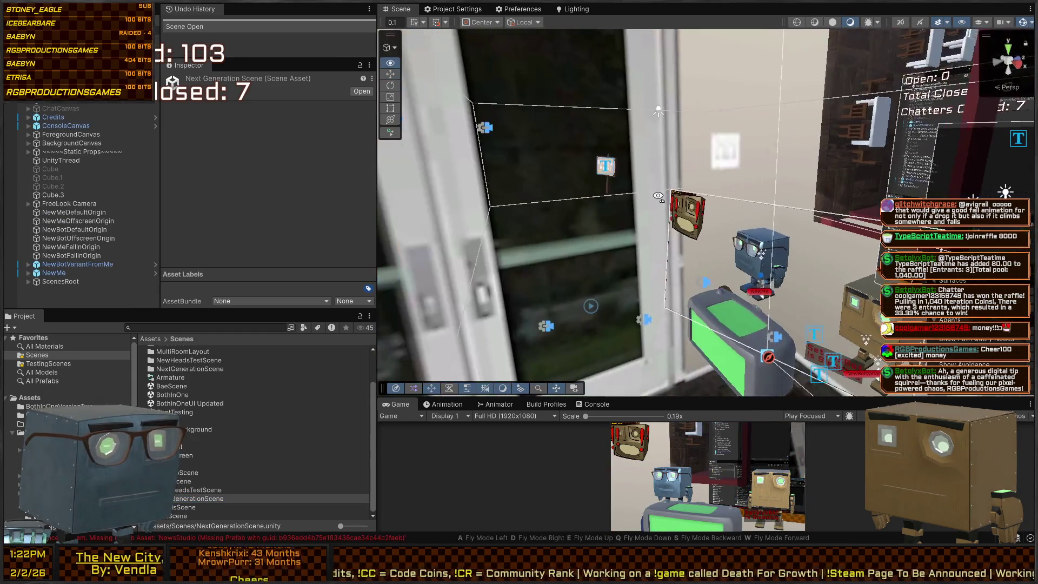
mouse_move(658, 195)
mouse_down()
mouse_move(831, 87)
mouse_move(487, 325)
mouse_up()
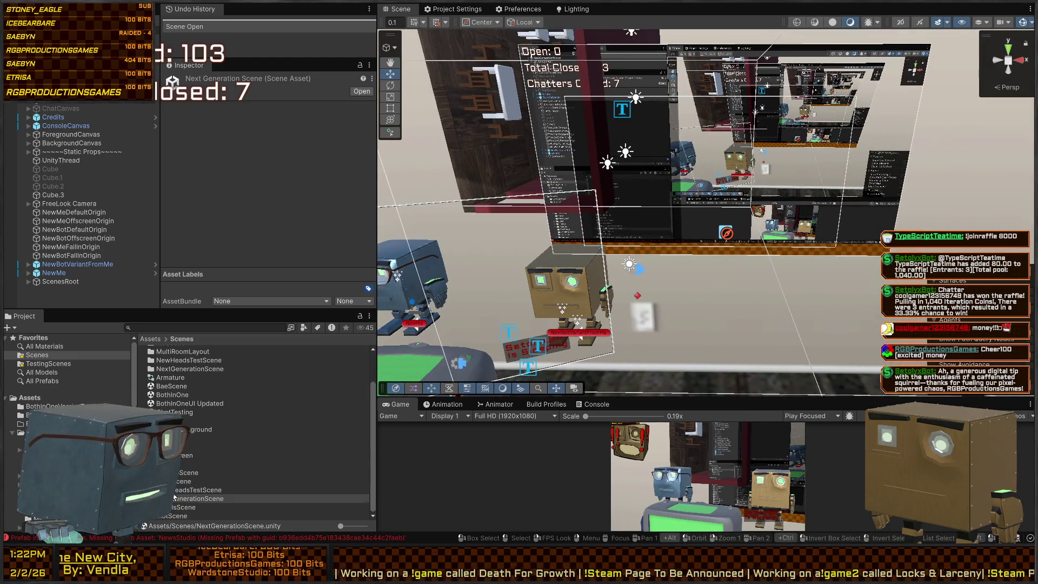
- Open NewHeadsTestScene, then BothInOne, and finally BothInOneUI Updated
double_click(175, 490)
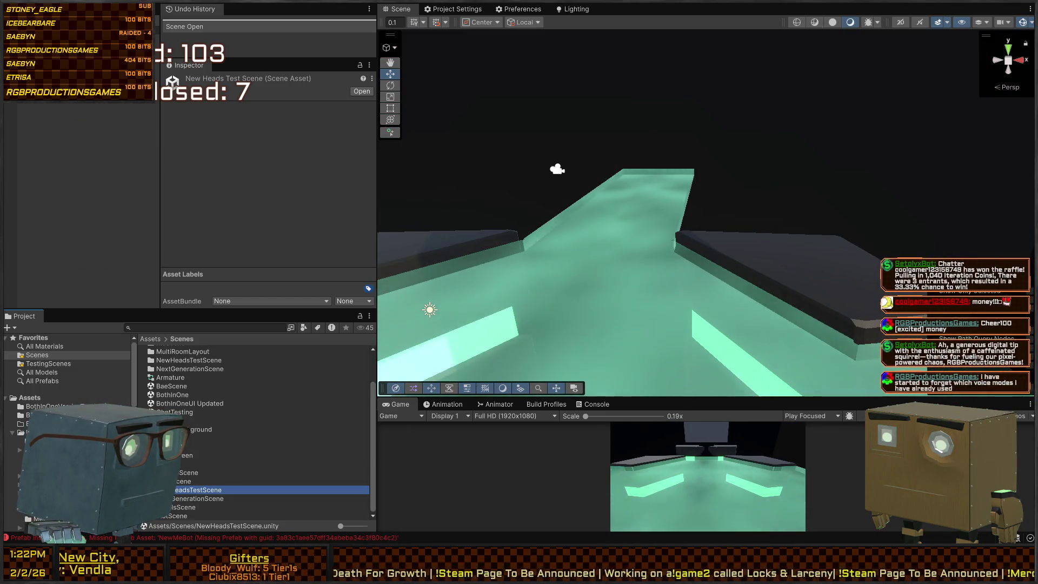
double_click(176, 396)
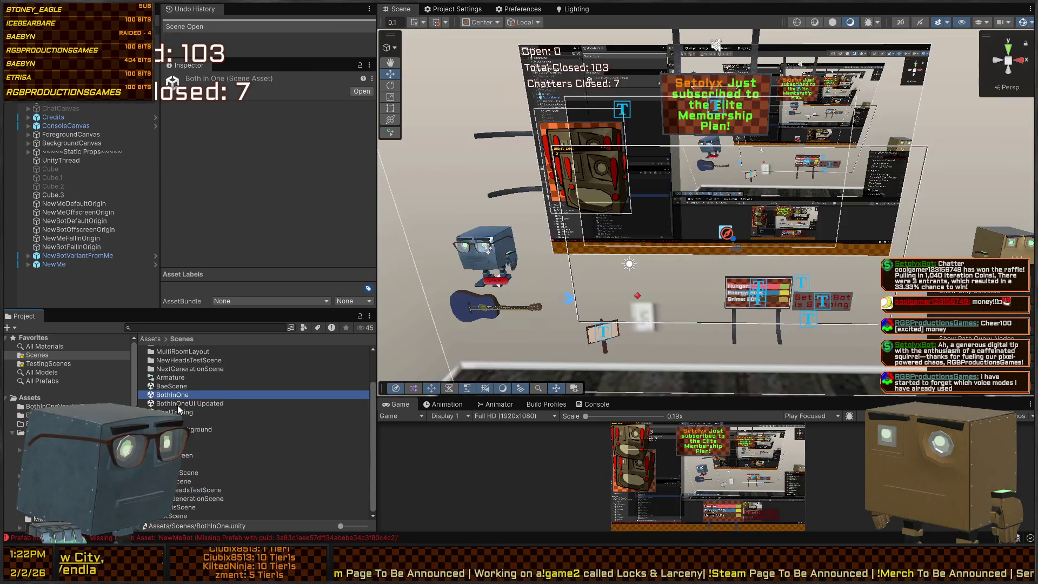
double_click(178, 404)
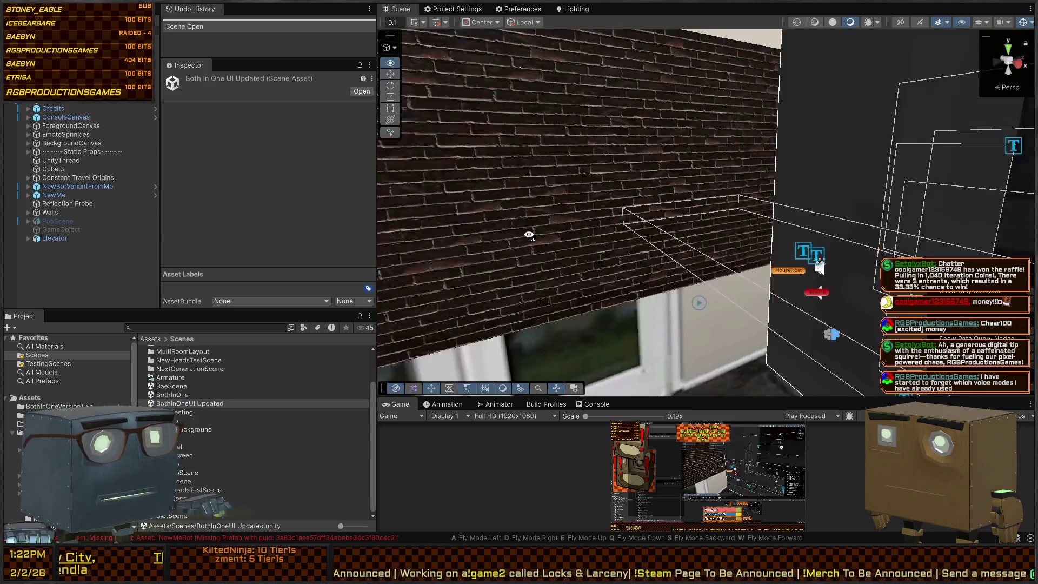
mouse_move(529, 234)
mouse_down()
mouse_move(505, 232)
mouse_move(835, 242)
mouse_move(919, 204)
mouse_move(859, 195)
mouse_move(740, 221)
mouse_move(765, 225)
mouse_up()
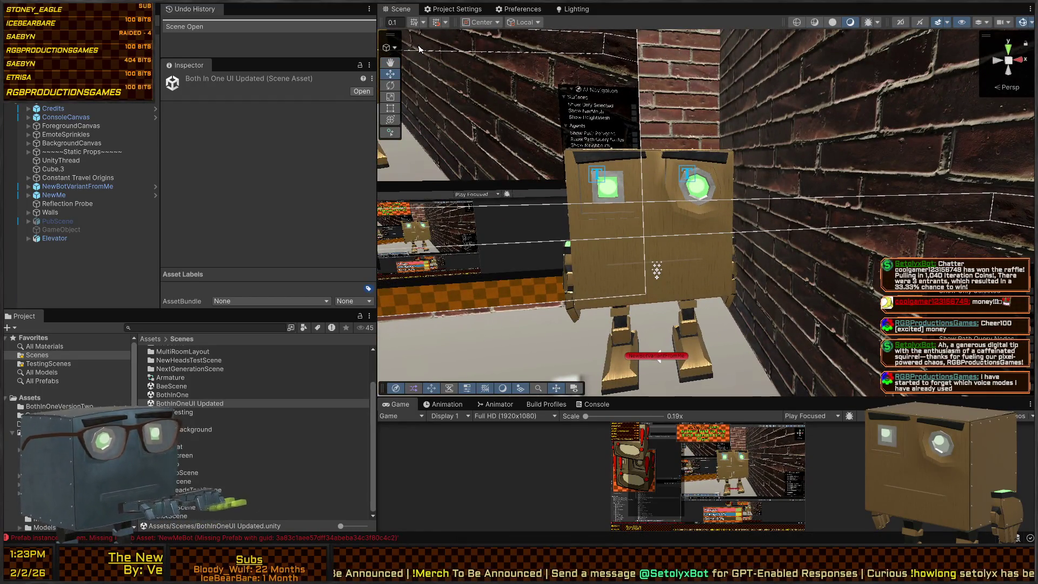
- Back in Visual Studio, inspect the MainInstance field and usages of Bit and PostNotification
key(alt+Tab)
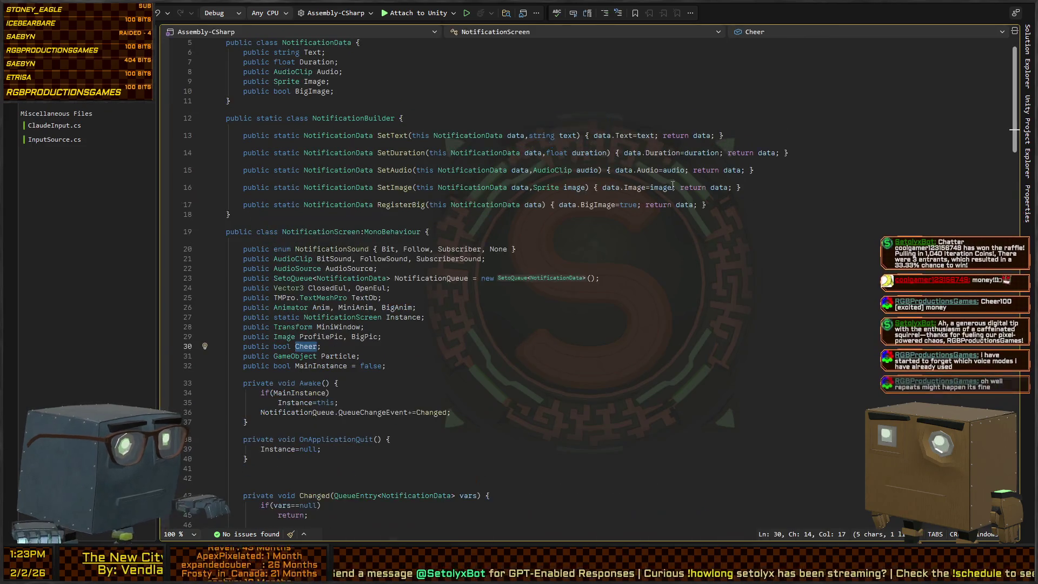
scroll(507, 262, down, 4)
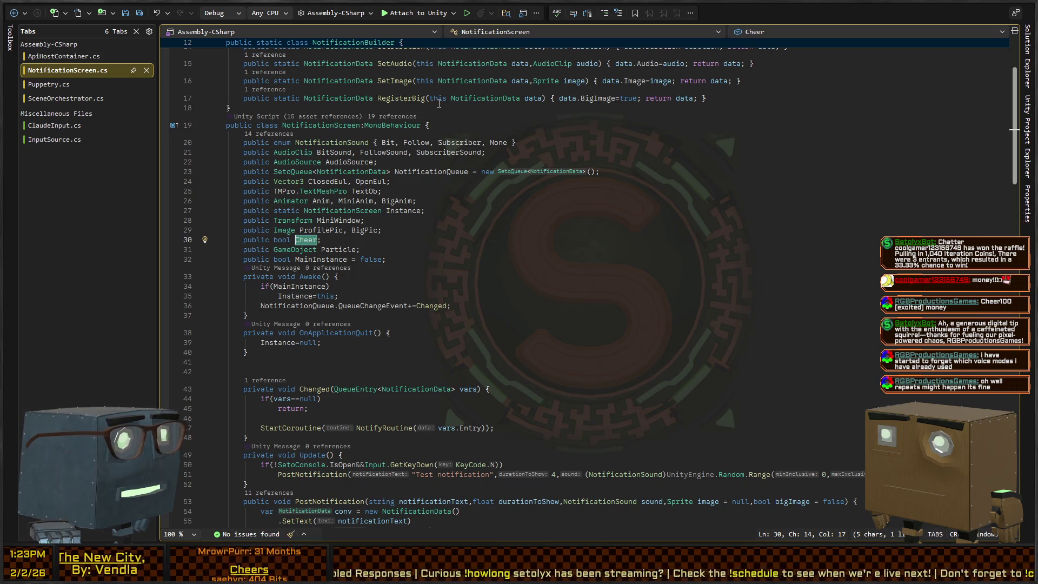
click(465, 259)
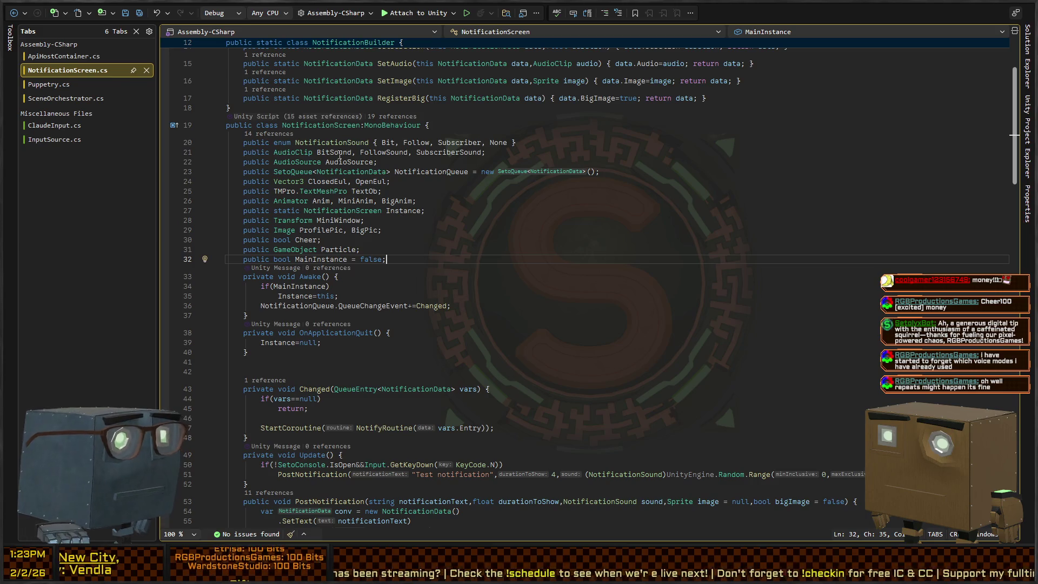
double_click(389, 142)
key(ctrl+shift+Down)
key(ctrl+shift+Down)
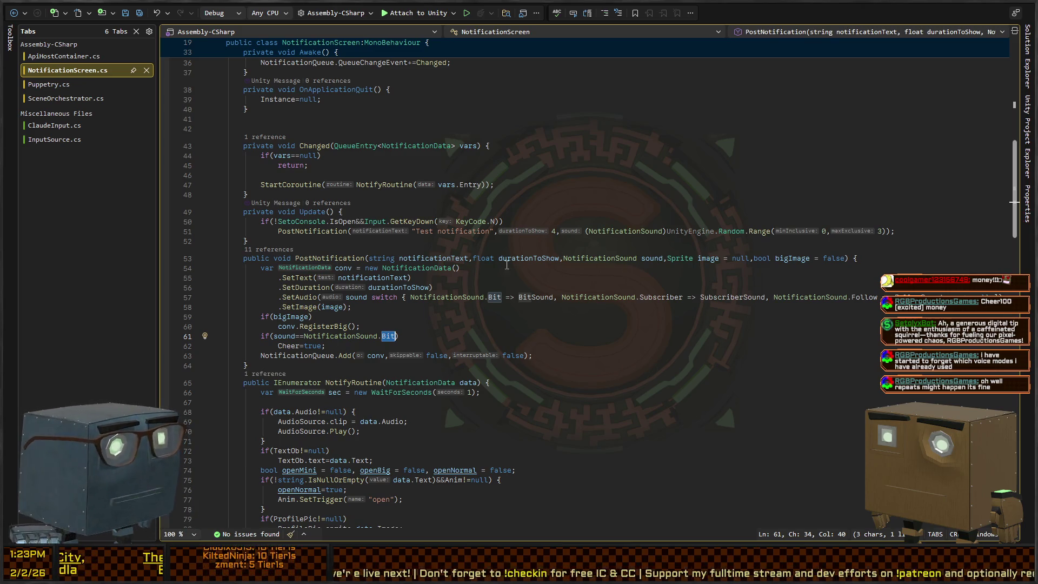
click(260, 252)
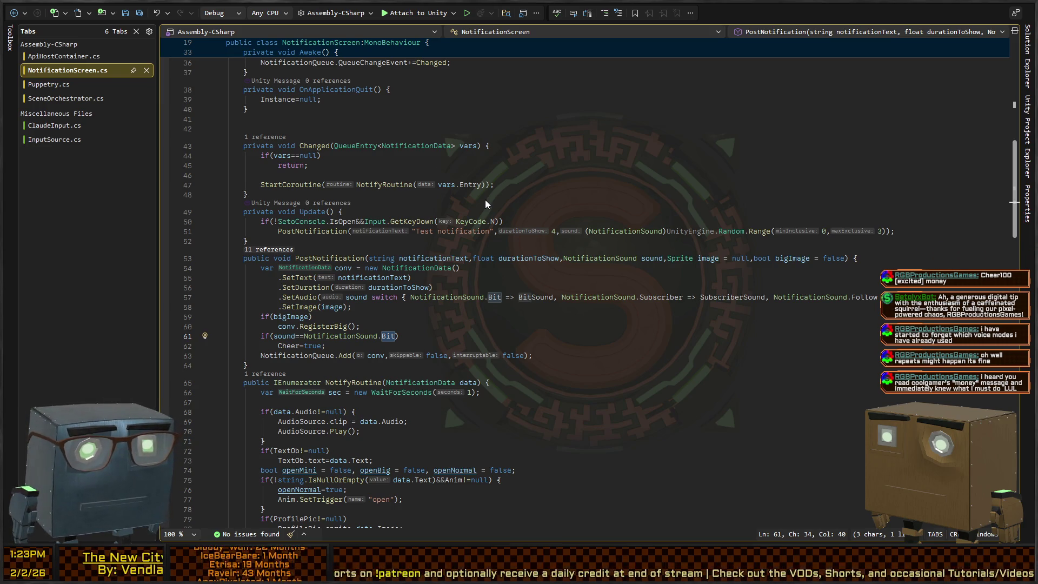
- Find all references to NotificationSound.Bit on line 57 of NotificationScreen.cs
click(552, 297)
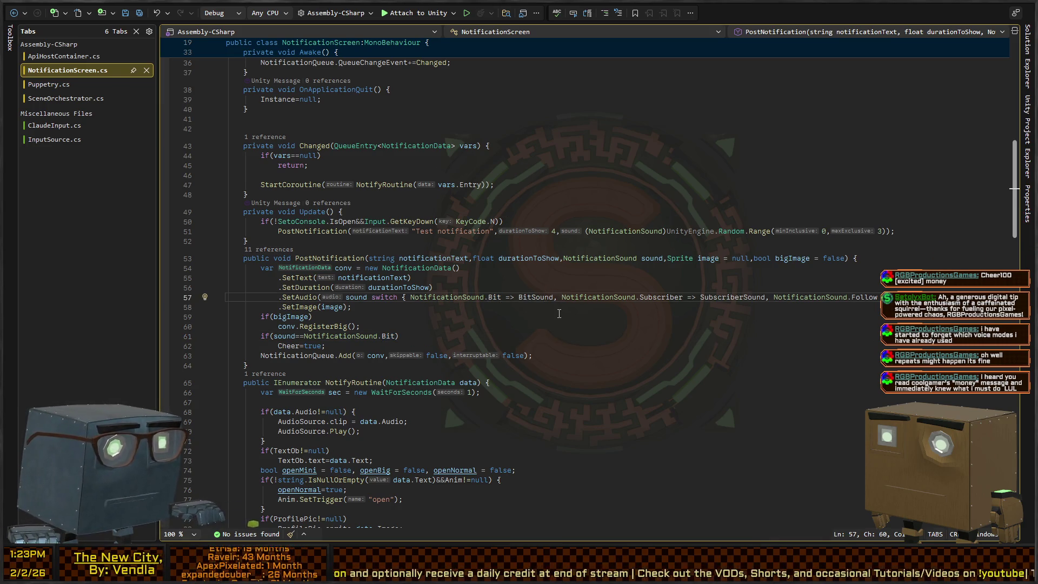
click(495, 300)
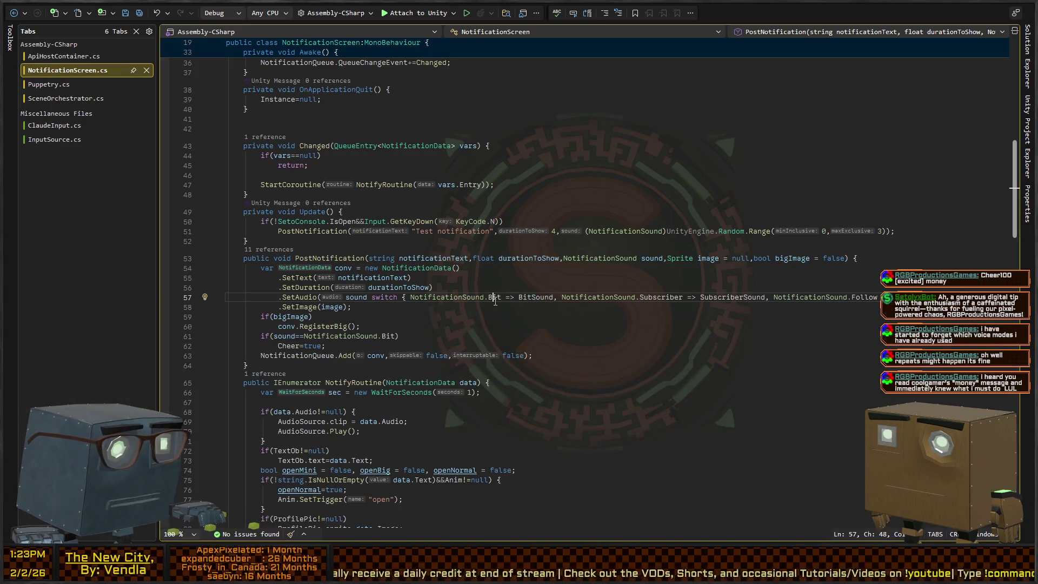
key(shift+F12)
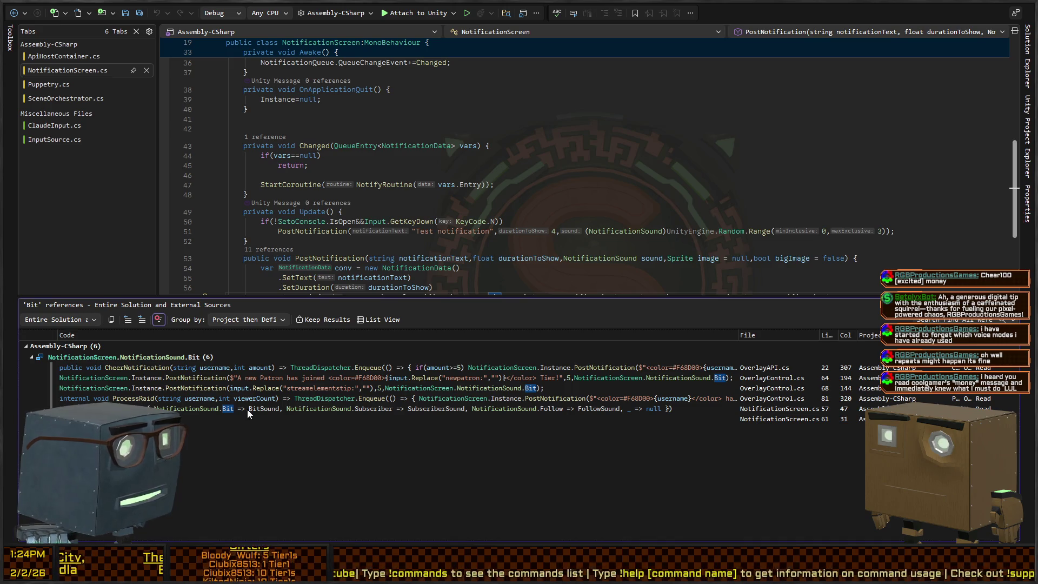
- Open the OverlayAPI.cs cheer reference and go to the QueueBits method definition
double_click(768, 369)
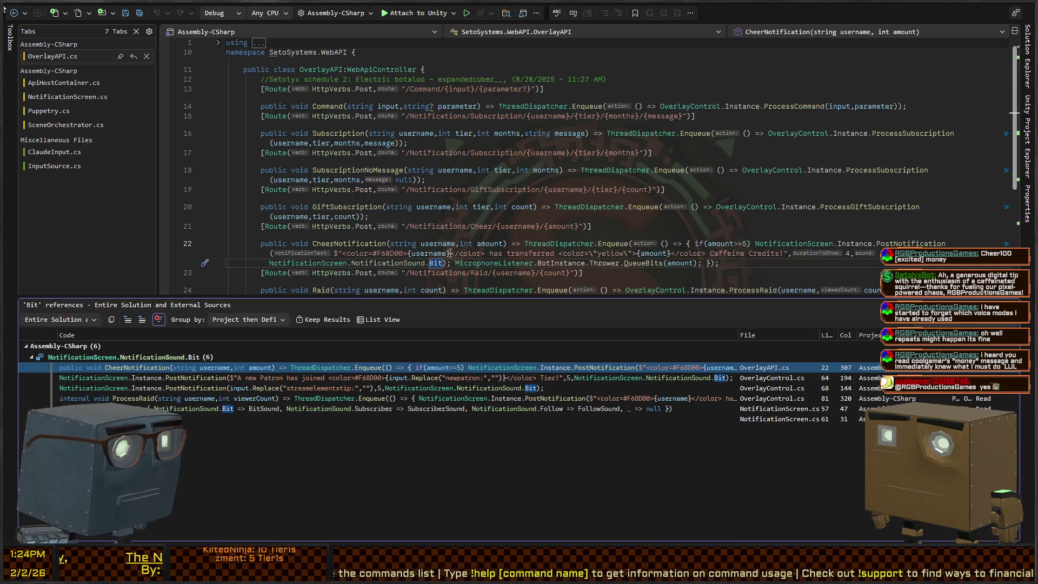
click(656, 263)
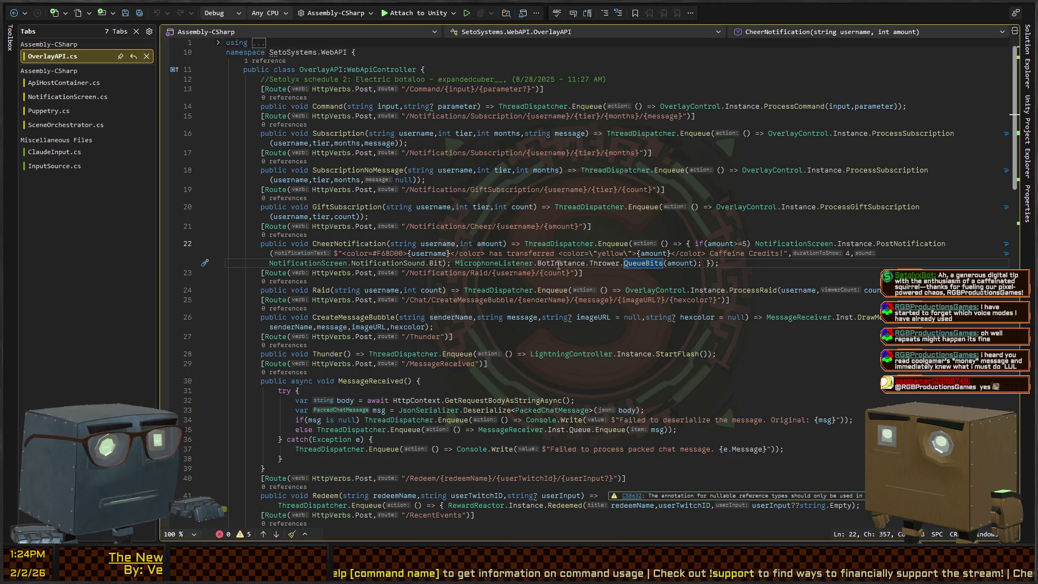
ctrl+click(635, 263)
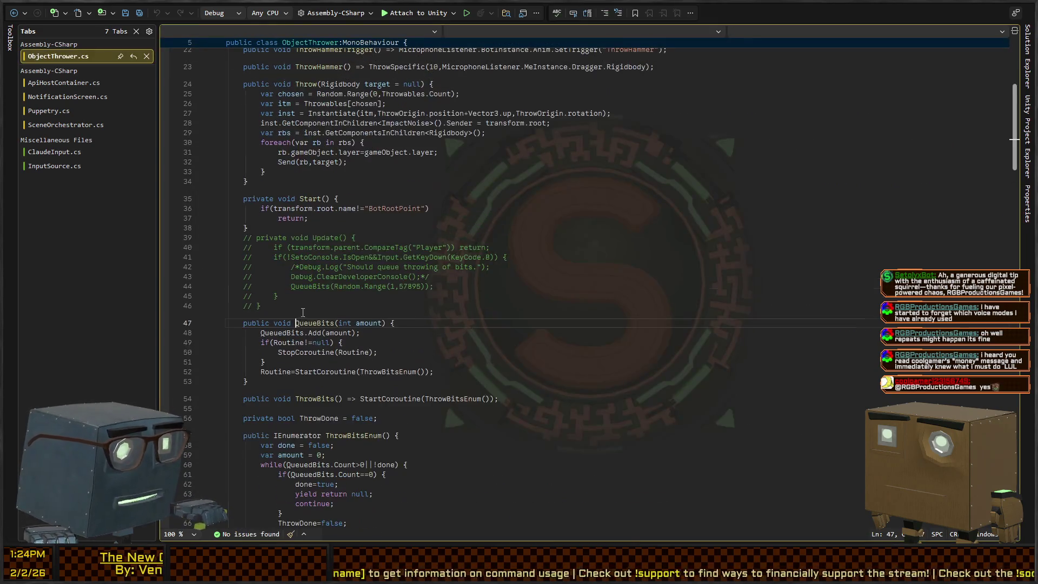
scroll(263, 289, down, 2)
click(279, 284)
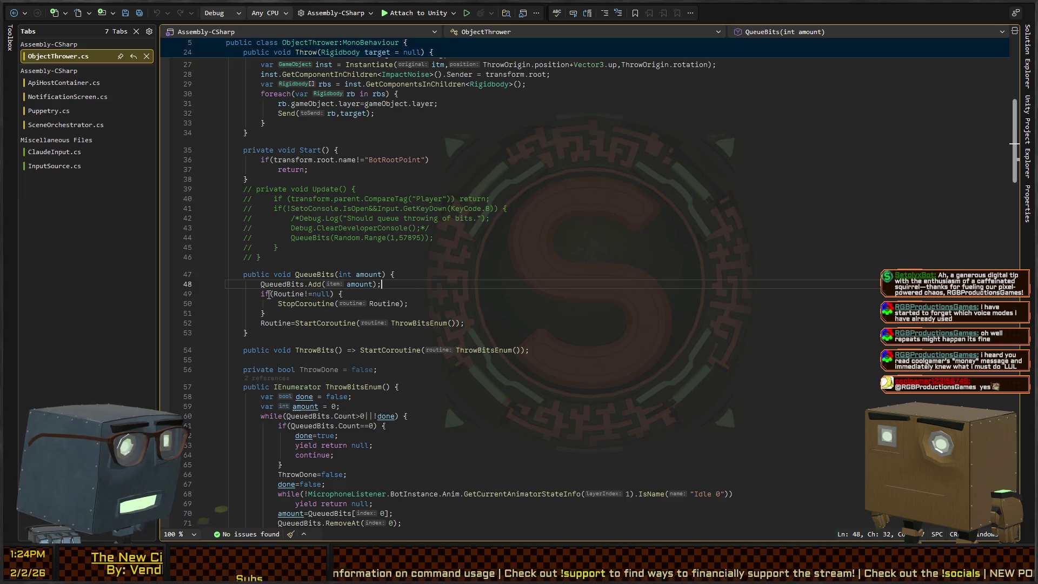
click(282, 304)
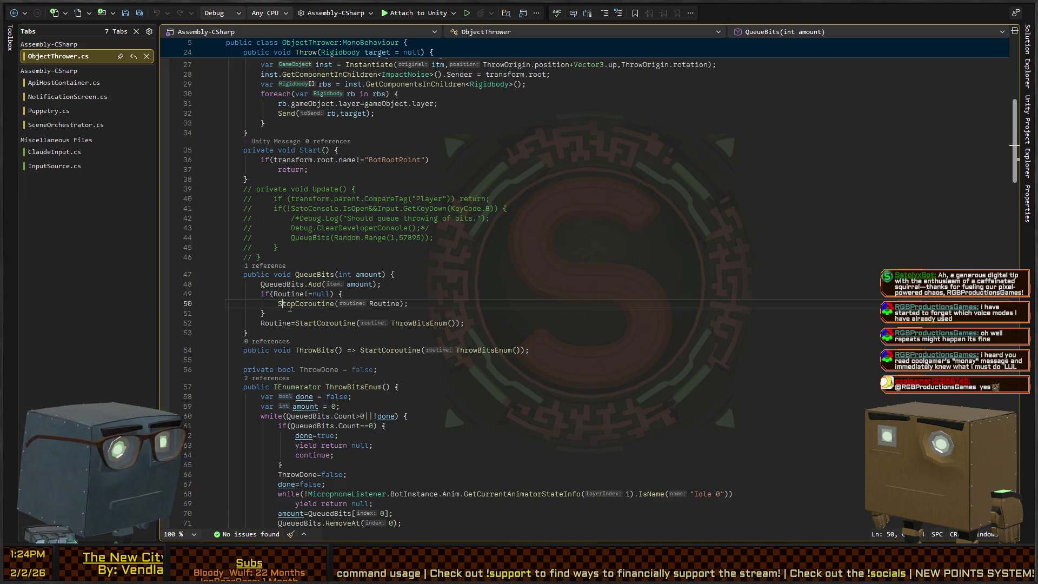
- Go to the ThrowBitsEnum coroutine definition in ObjectThrower.cs, then return to Unity
click(418, 323)
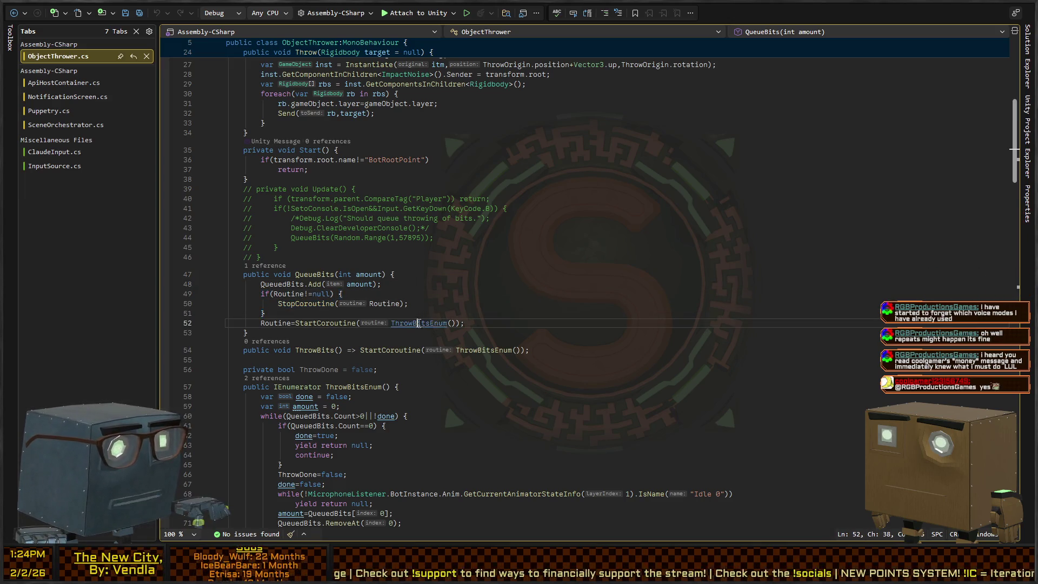
ctrl+click(418, 323)
scroll(360, 334, down, 6)
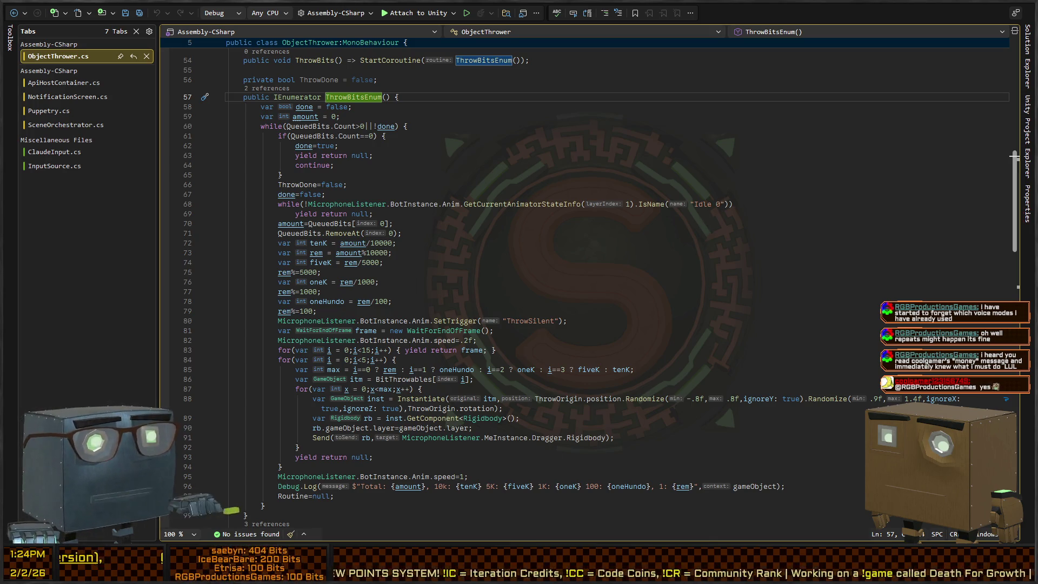
key(alt+Tab)
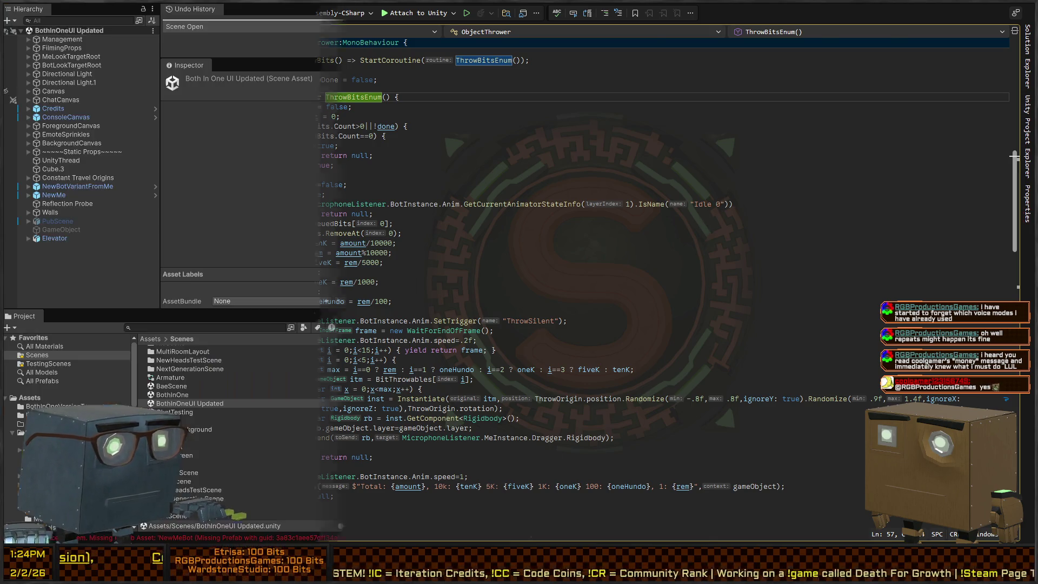
click(499, 405)
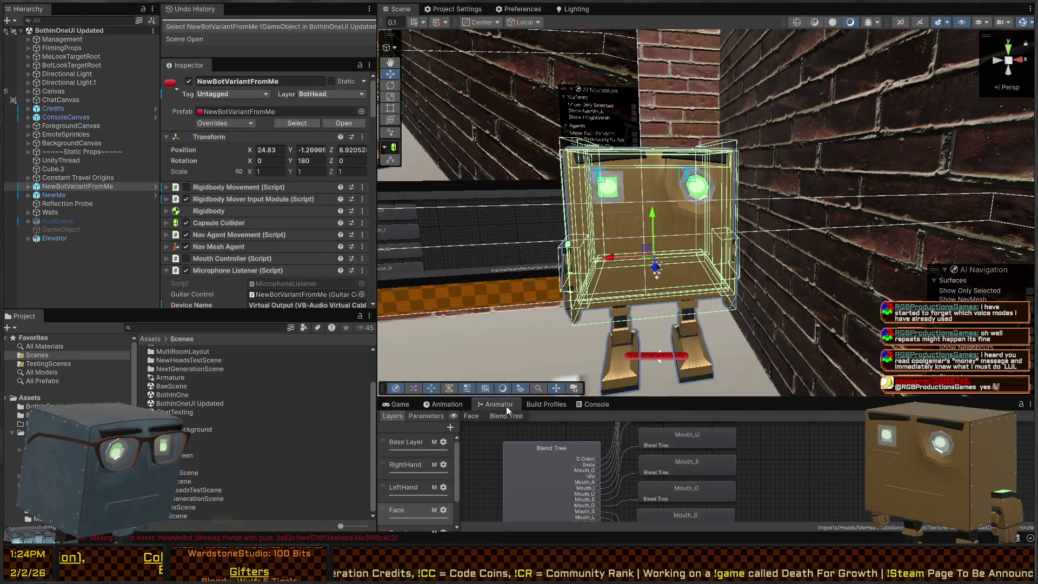
click(472, 417)
drag(745, 398, 745, 196)
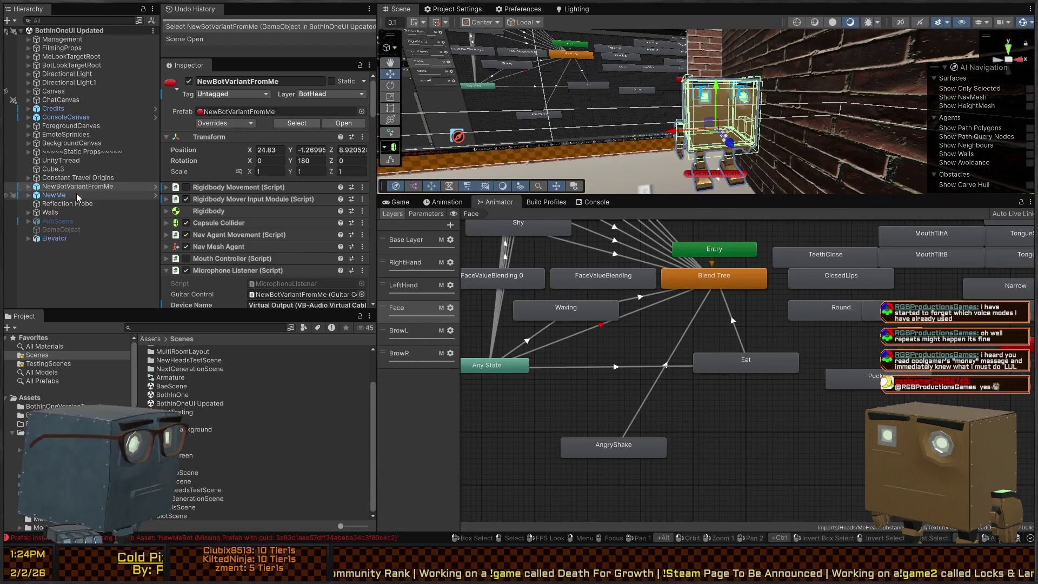
click(28, 186)
click(75, 196)
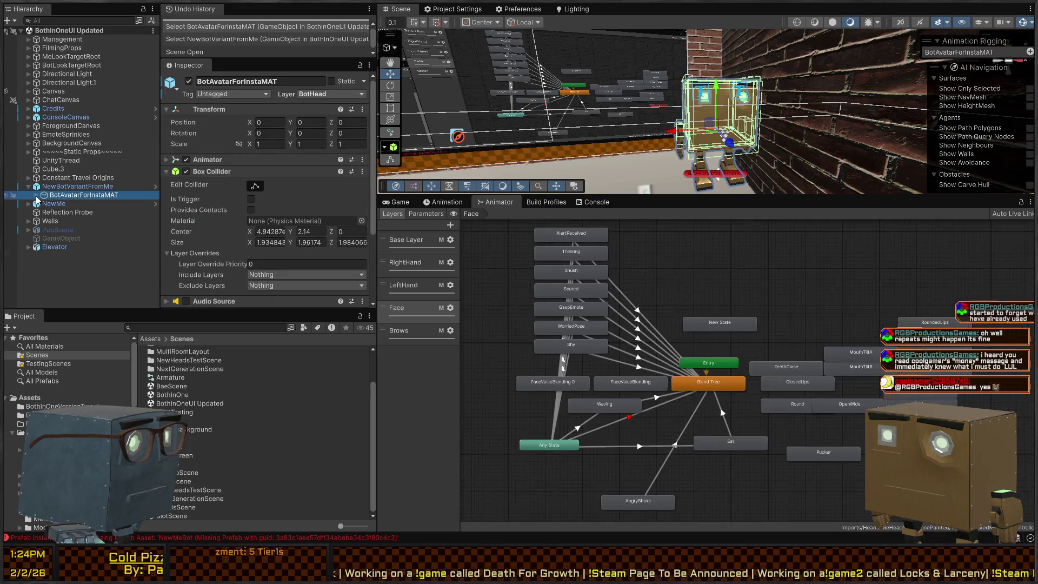
key(Right)
drag(718, 362, 700, 332)
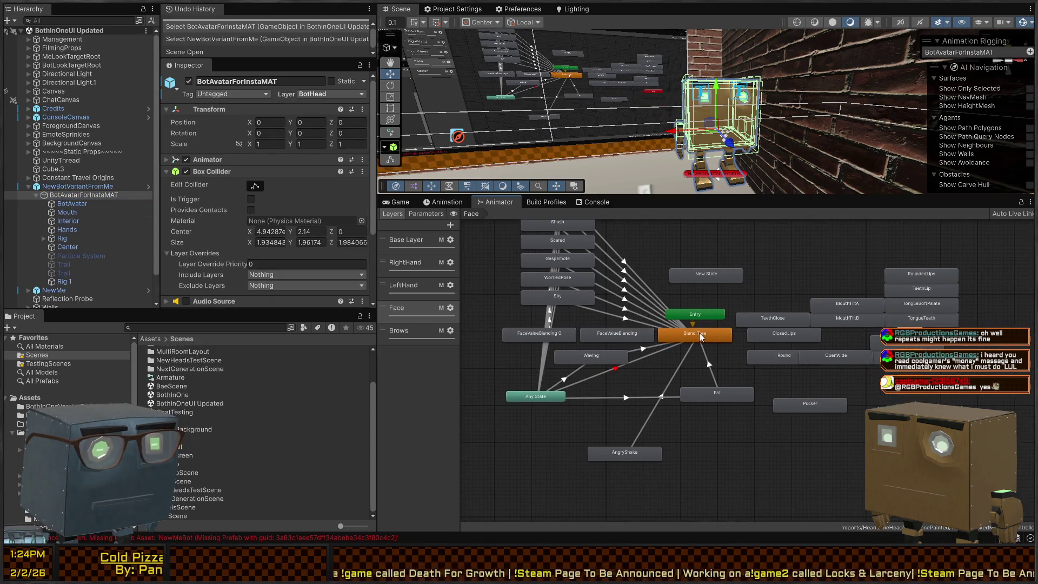
click(700, 332)
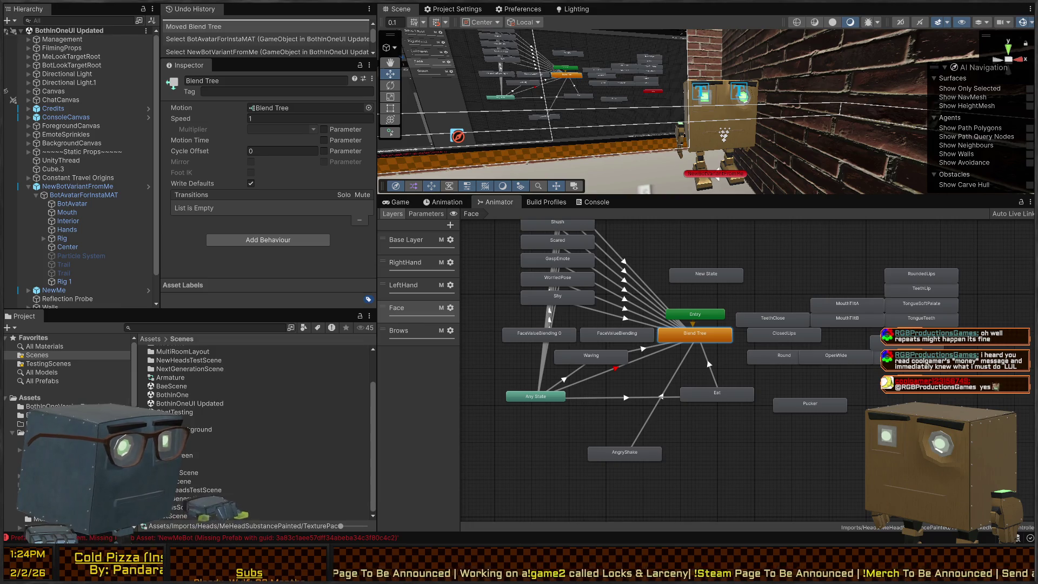
key(alt+Tab)
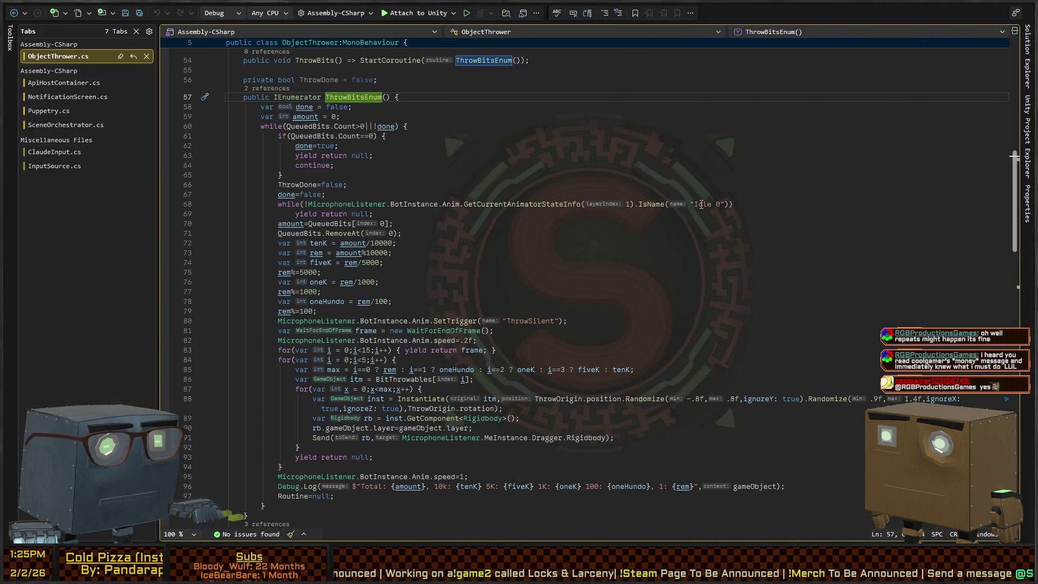
key(alt+Tab)
click(279, 81)
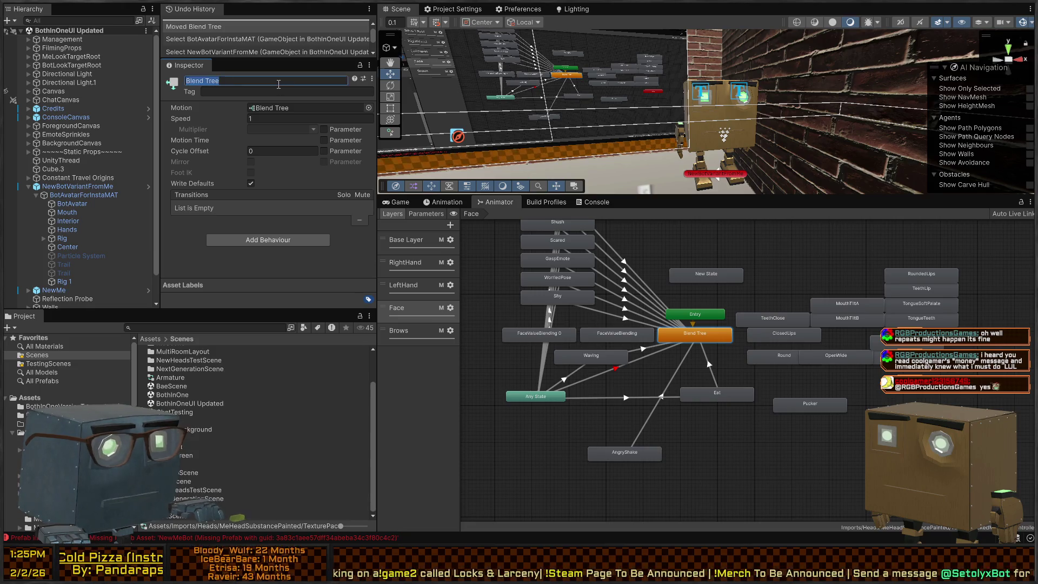
key(BackSpace)
text(Idle)
key(Return)
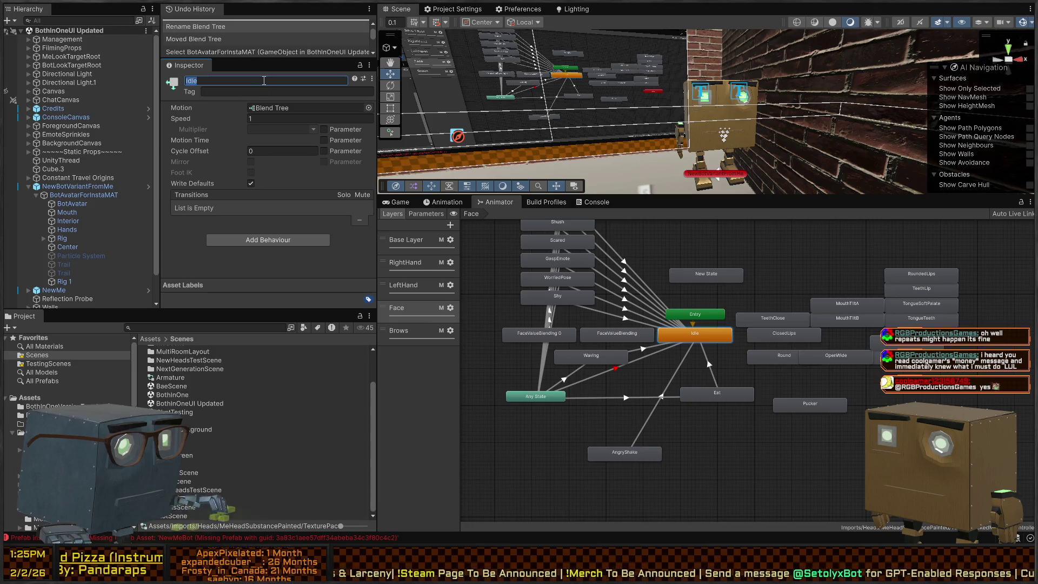
key(ctrl+z)
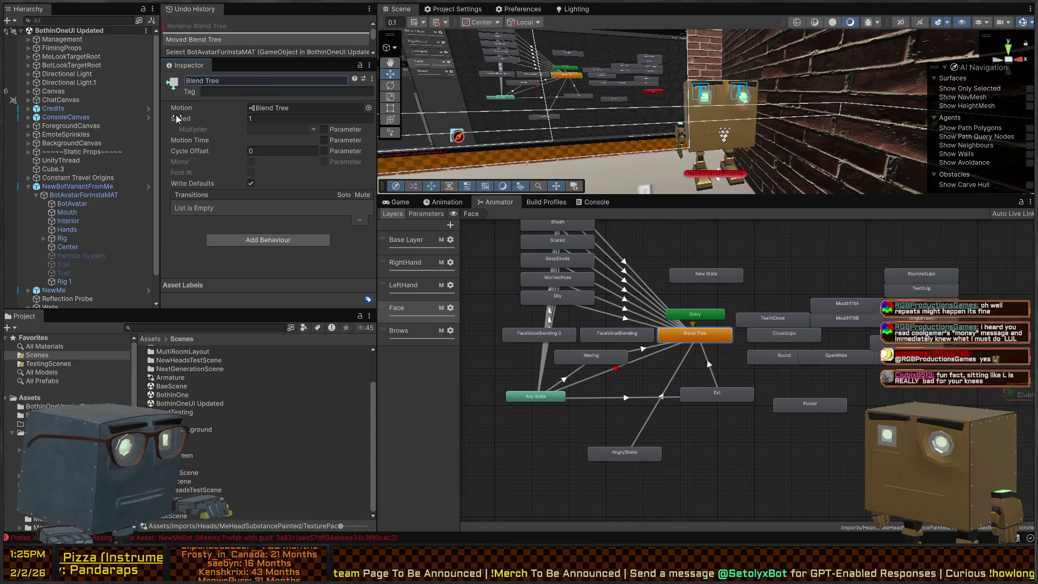
click(405, 262)
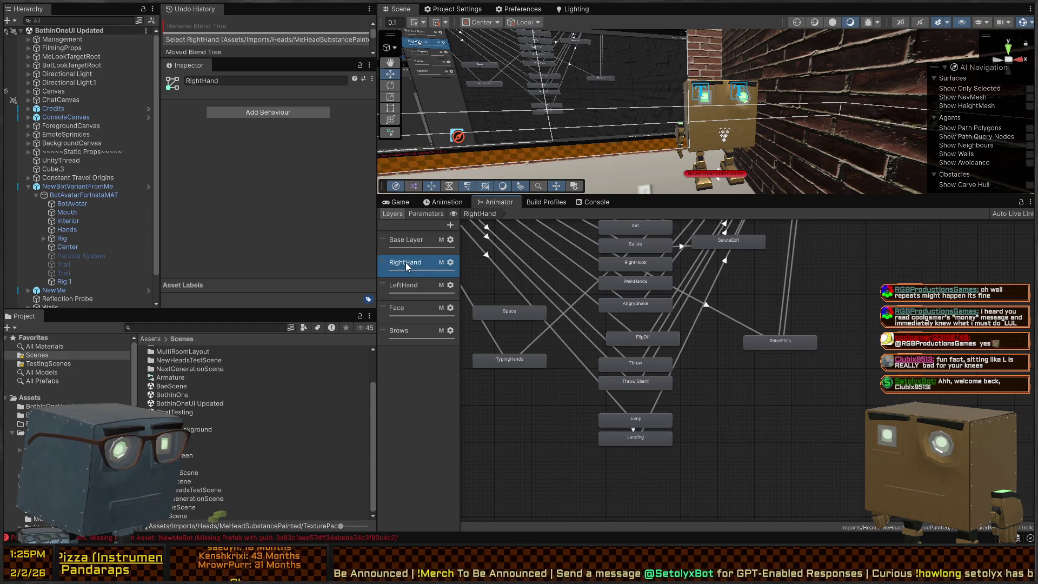
click(406, 331)
click(403, 263)
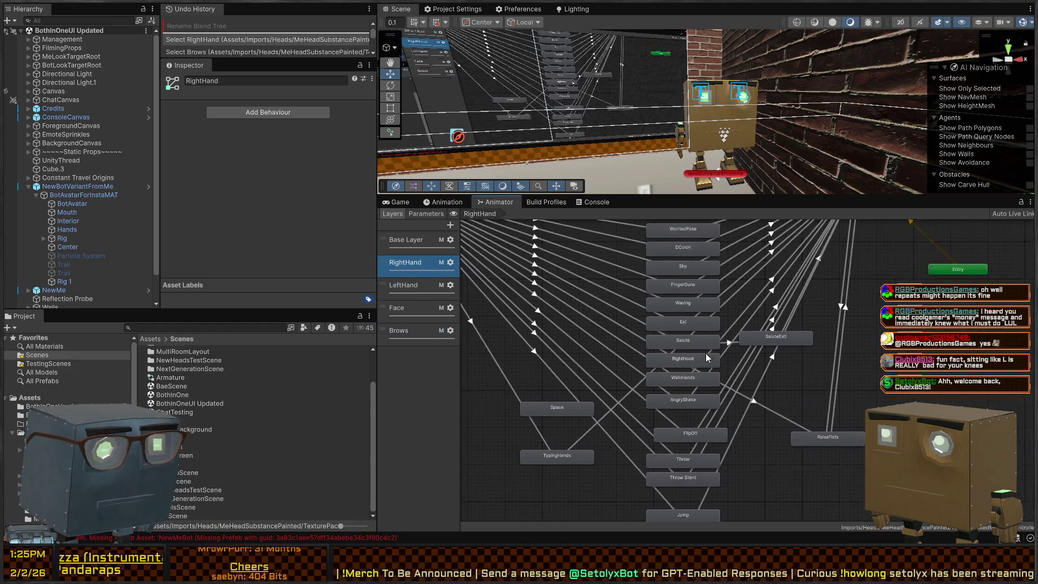
key(f)
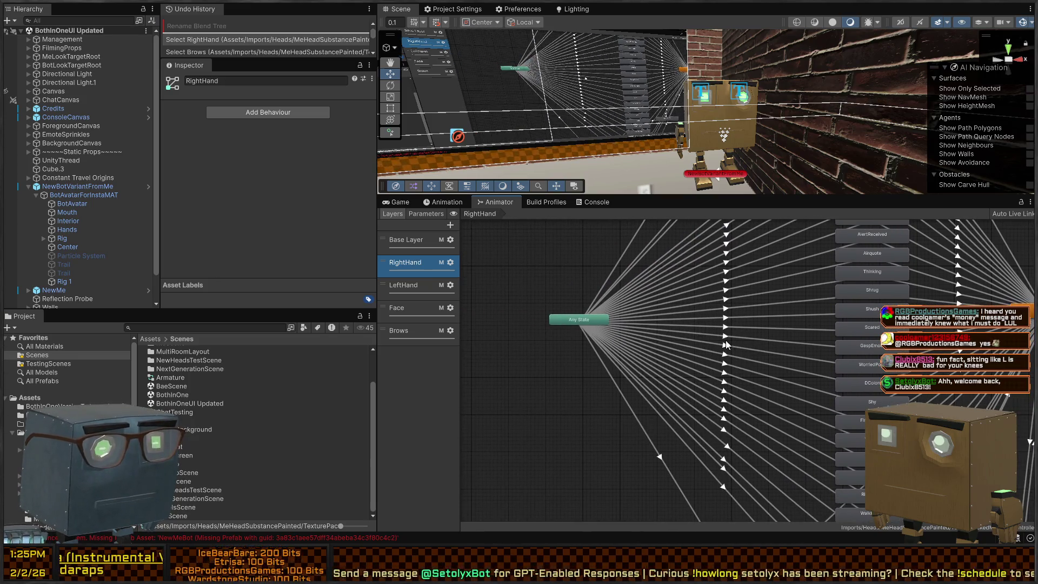
drag(726, 339, 651, 261)
mouse_move(703, 327)
mouse_down()
mouse_move(644, 417)
mouse_move(645, 384)
mouse_up()
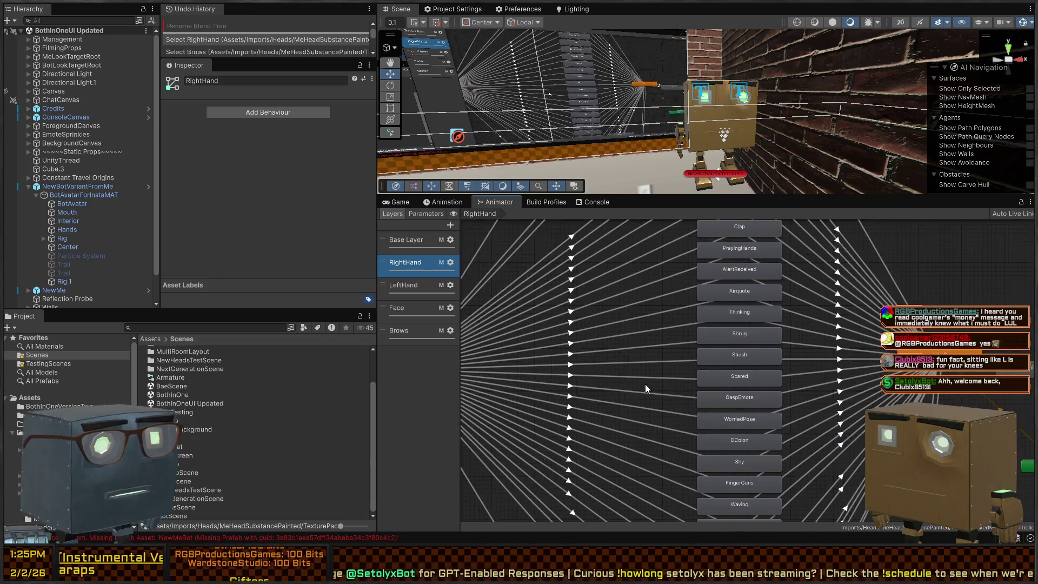
scroll(645, 378, up, 1)
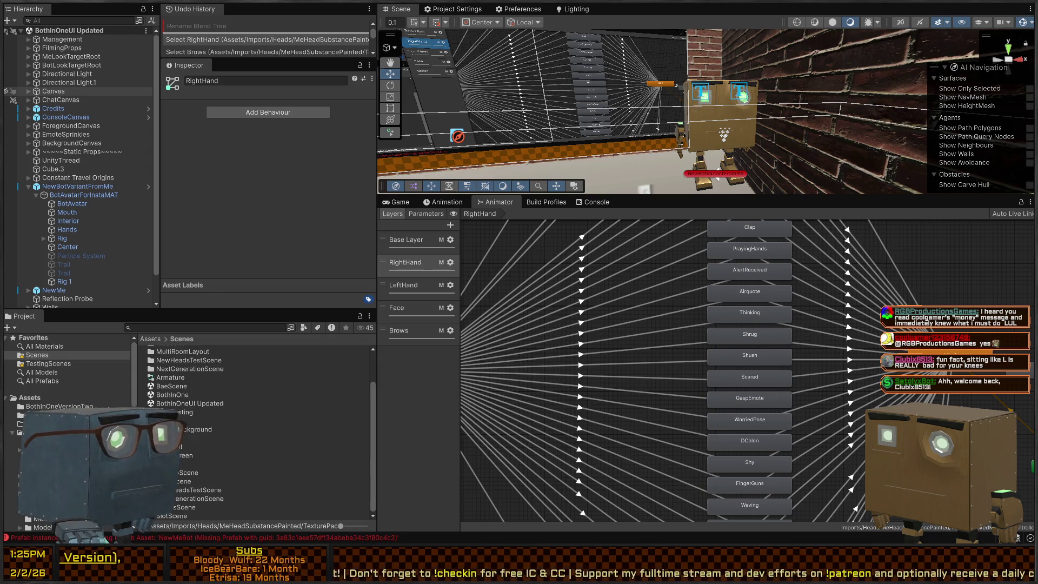
mouse_move(678, 405)
mouse_down()
mouse_move(672, 326)
mouse_move(717, 343)
mouse_move(616, 400)
mouse_move(574, 375)
mouse_up()
click(745, 363)
mouse_move(719, 410)
mouse_down()
mouse_move(788, 382)
mouse_move(741, 339)
mouse_move(682, 343)
mouse_up()
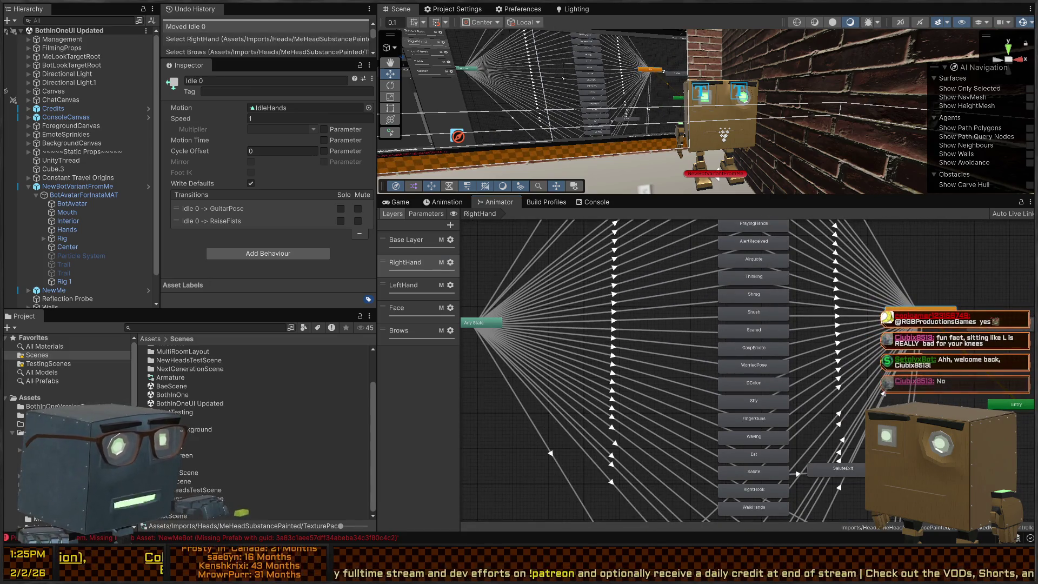
key(alt+Tab)
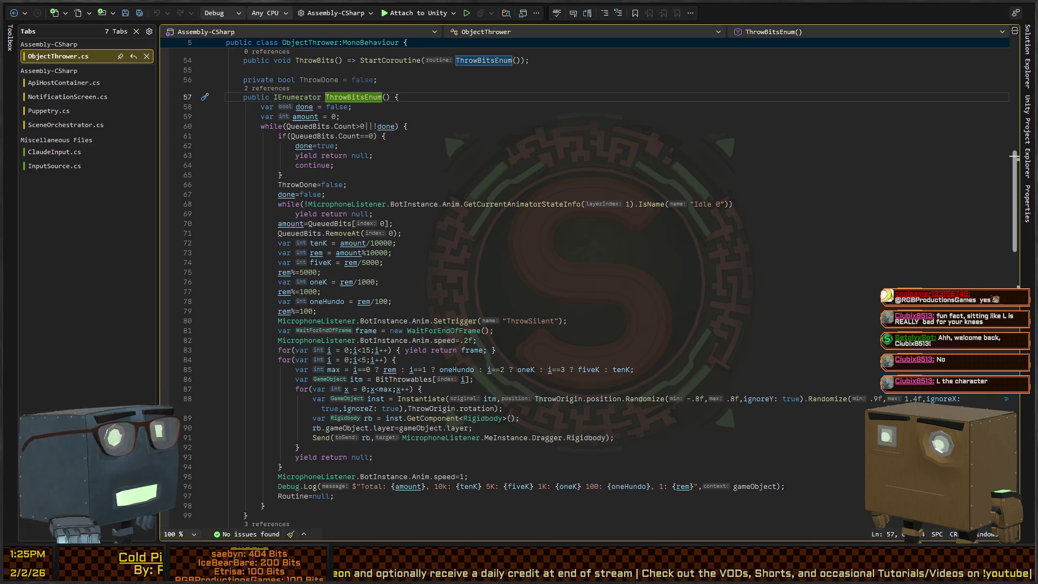
- Select the while loop waiting for the Idle 0 animator state and its yield line
click(408, 156)
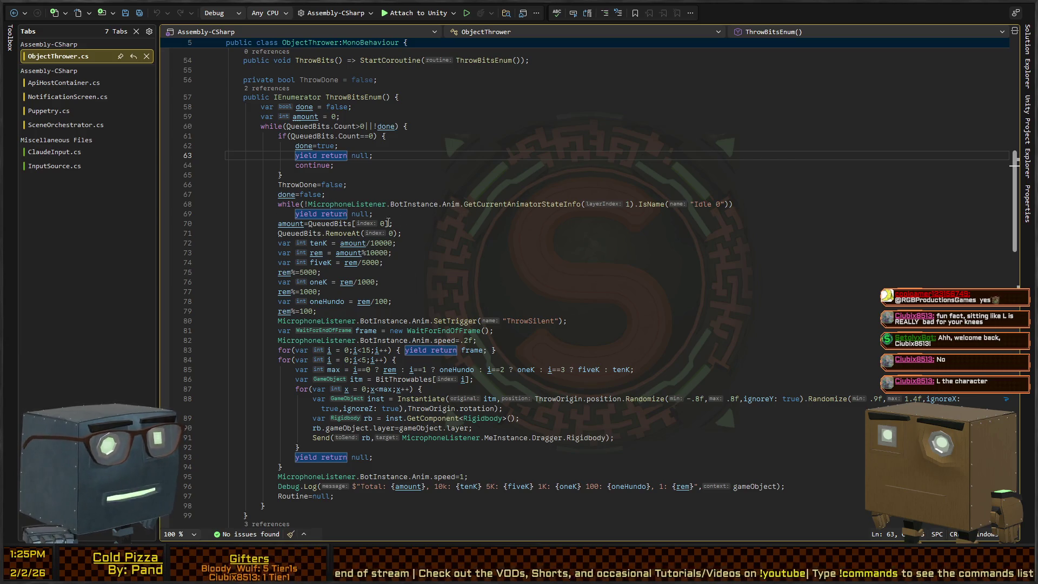
click(510, 242)
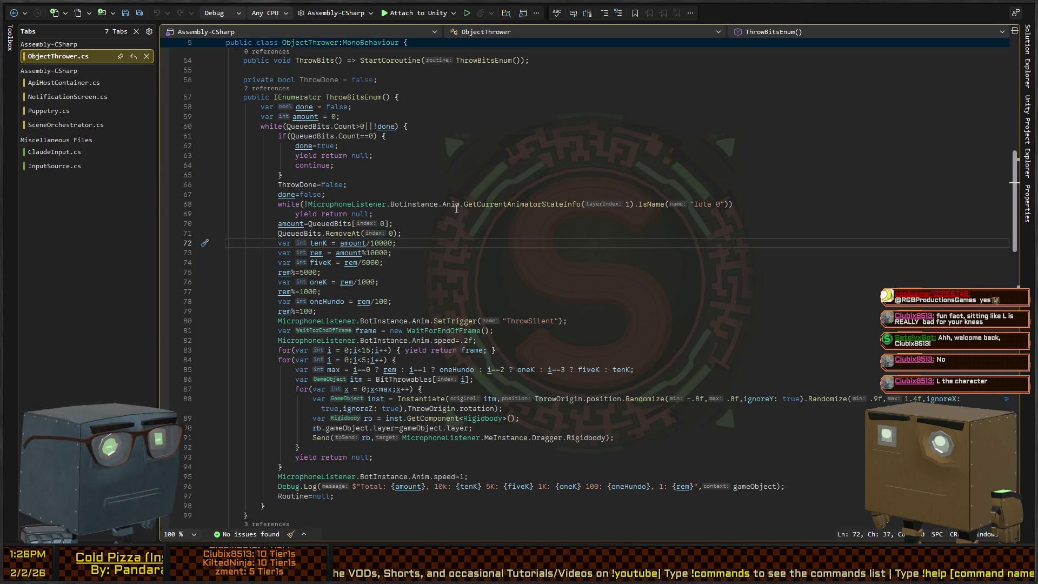
drag(373, 214, 258, 206)
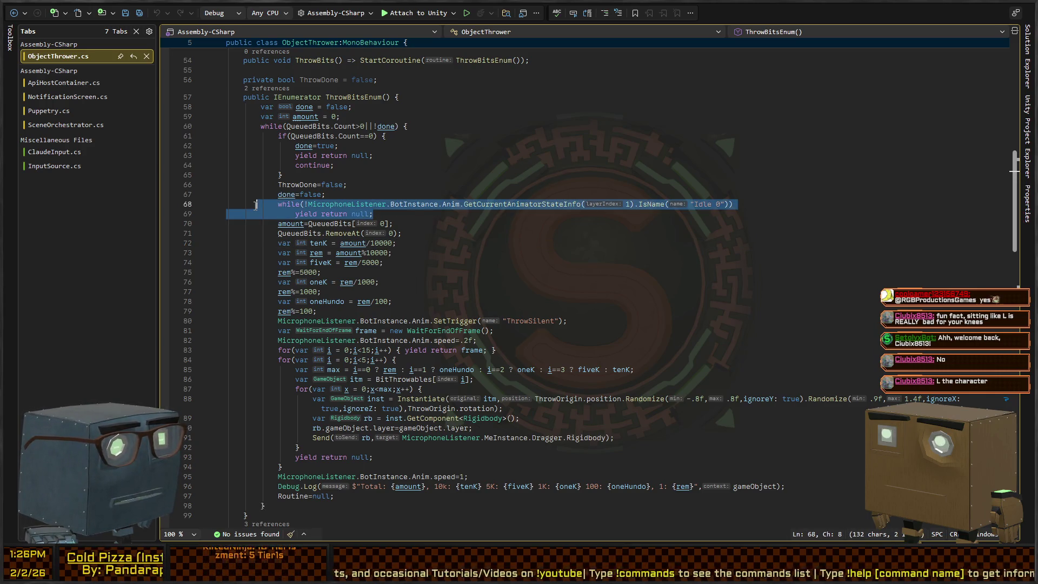
key(shift+Home)
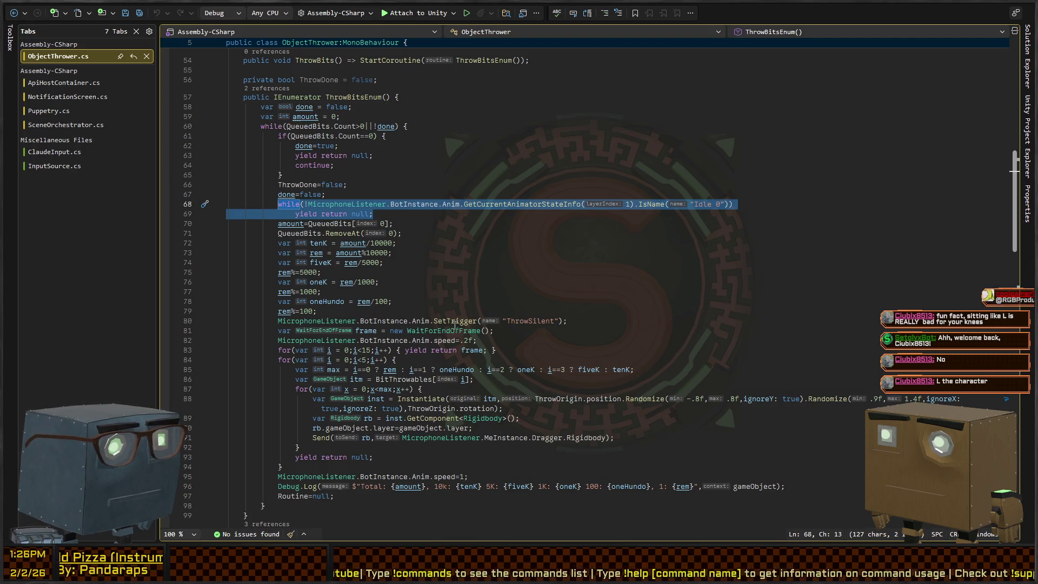
scroll(563, 334, down, 4)
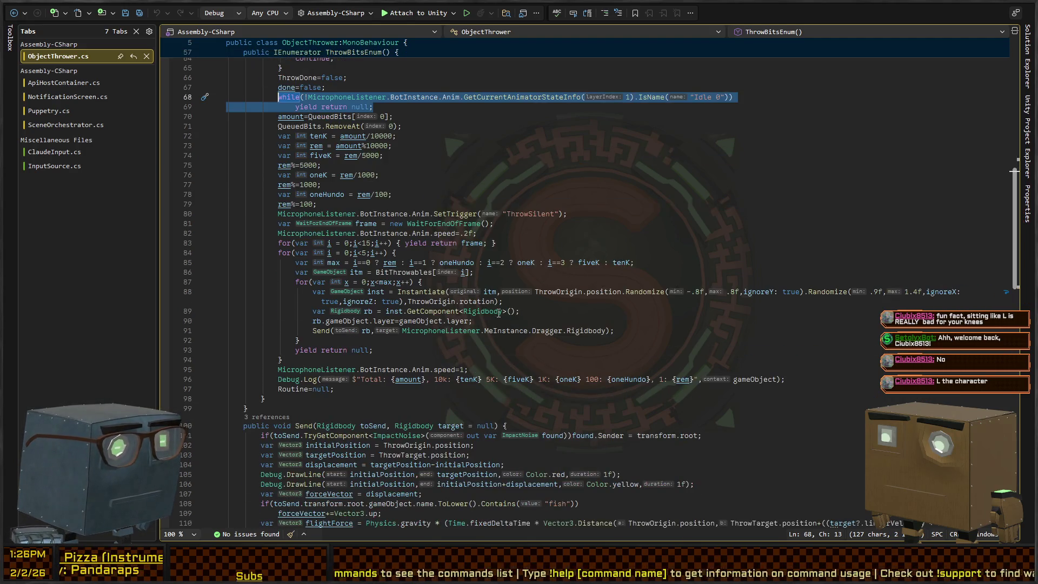
scroll(262, 242, up, 6)
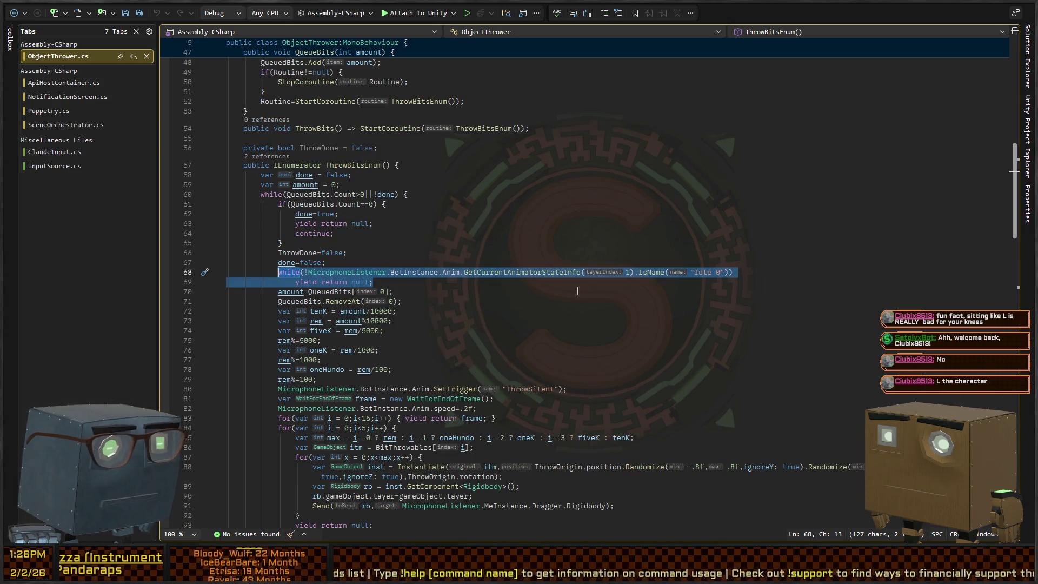
- Comment out the idle-wait loop, save ObjectThrower.cs, and return to Unity
key(Delete)
key(ctrl+z)
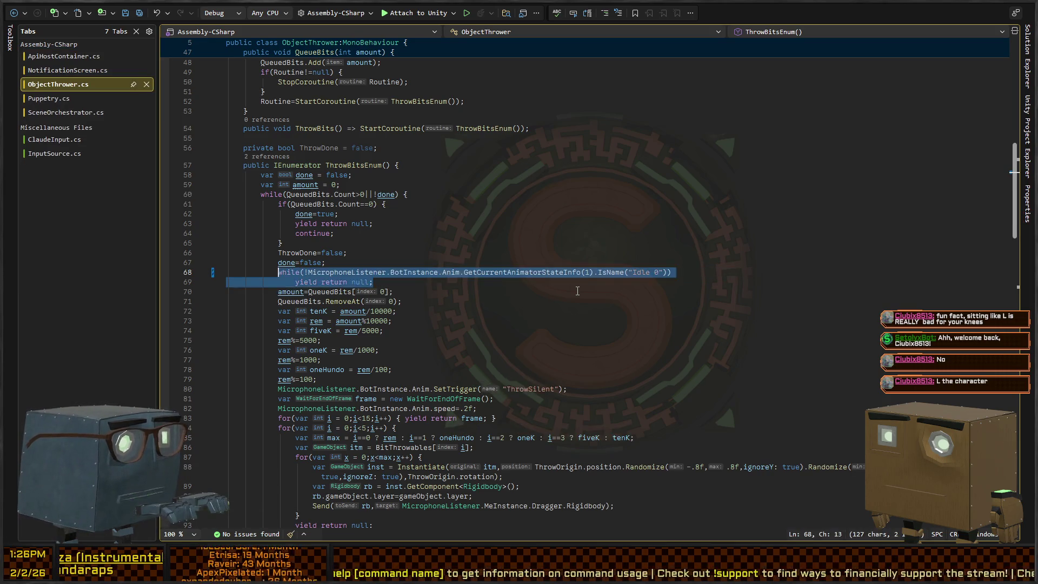
key(ctrl+s)
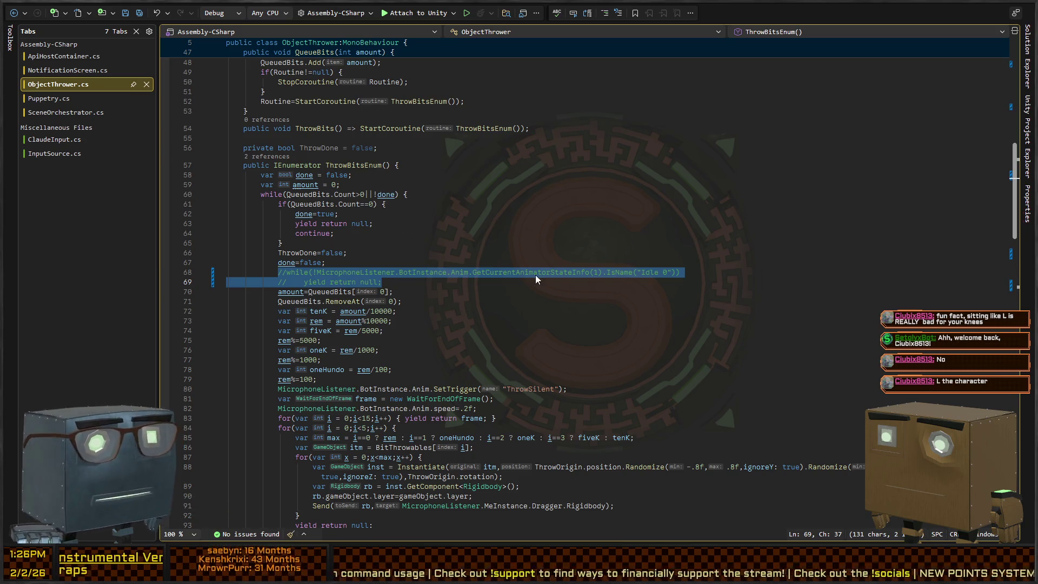
key(alt+Tab)
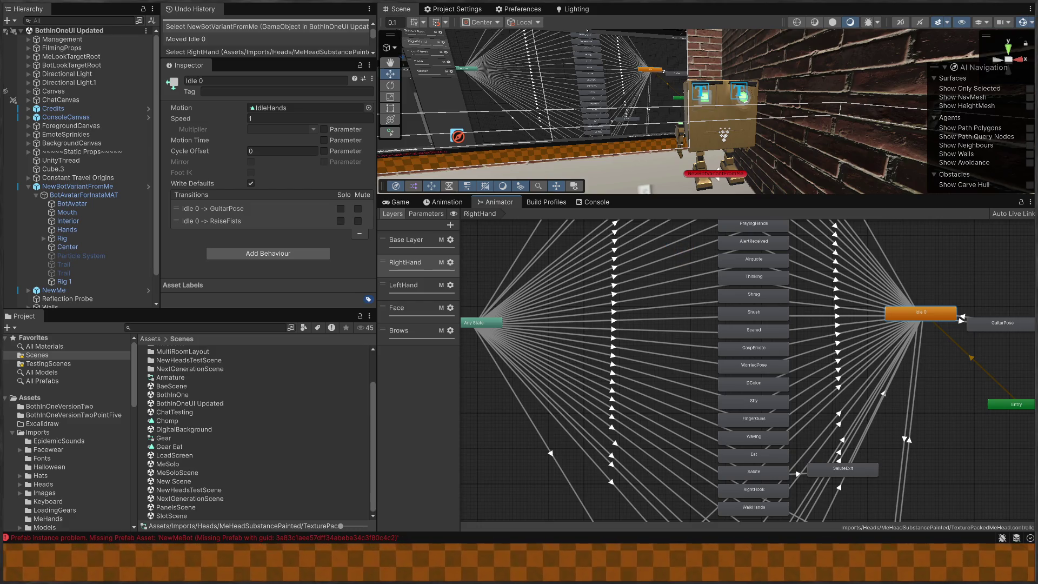
- Back in Visual Studio, check the Bit reference in NotificationScreen.cs, then return to ObjectThrower.cs
key(alt+Tab)
key(F8)
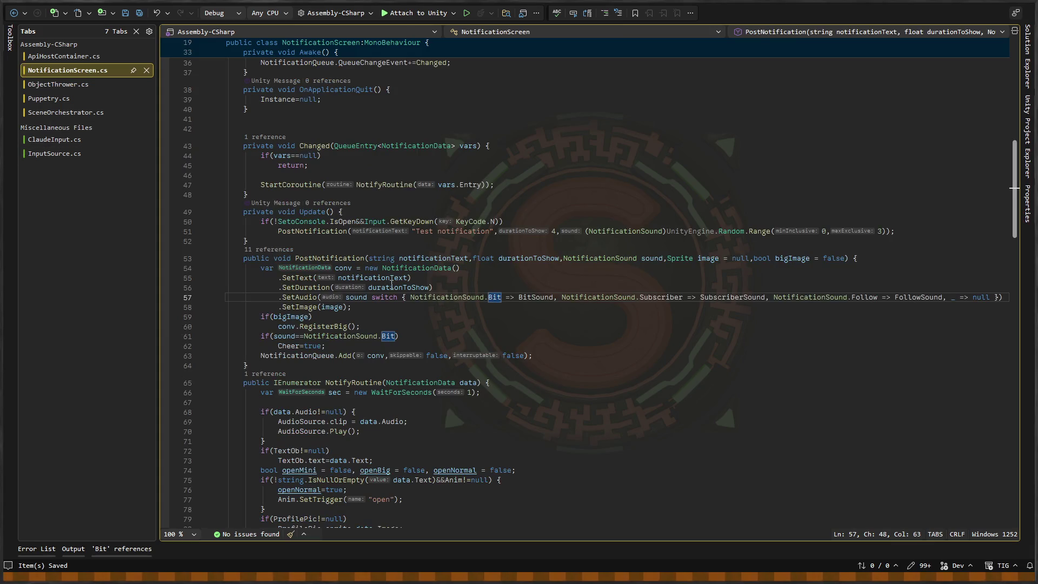
key(ctrl+minus)
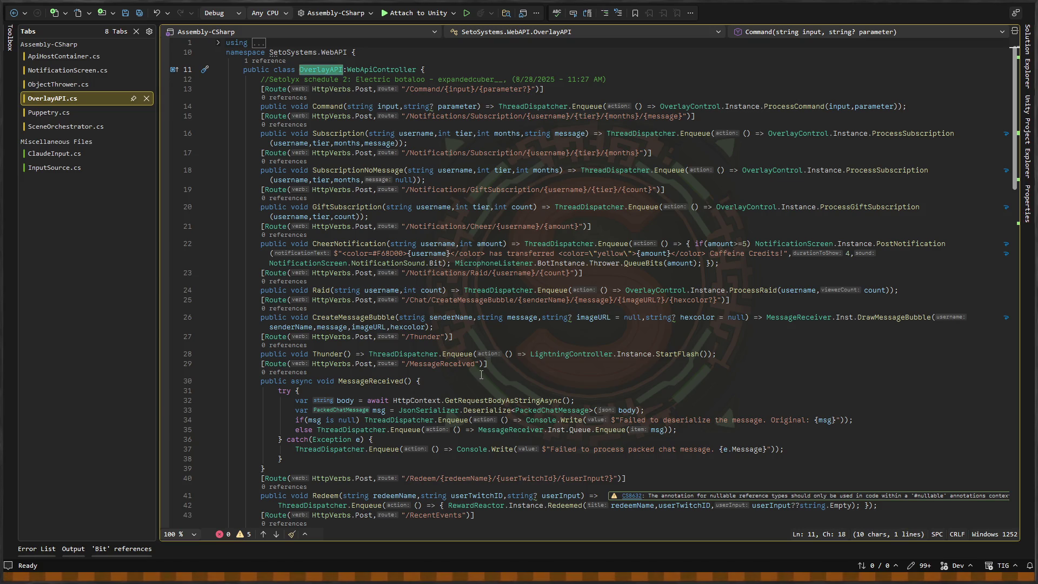
- Select the Notifications/Cheer/{username}/{amount} route string on line 21 of OverlayAPI.cs, then switch to Unity
key(Down)
key(Down)
key(Down)
key(Down)
key(Down)
key(Down)
key(ctrl+Right)
key(ctrl+Right)
key(ctrl+Right)
key(ctrl+shift+Right)
key(ctrl+shift+Right)
key(ctrl+shift+Right)
key(shift+Left)
key(shift+Right)
key(shift+Right)
key(shift+Right)
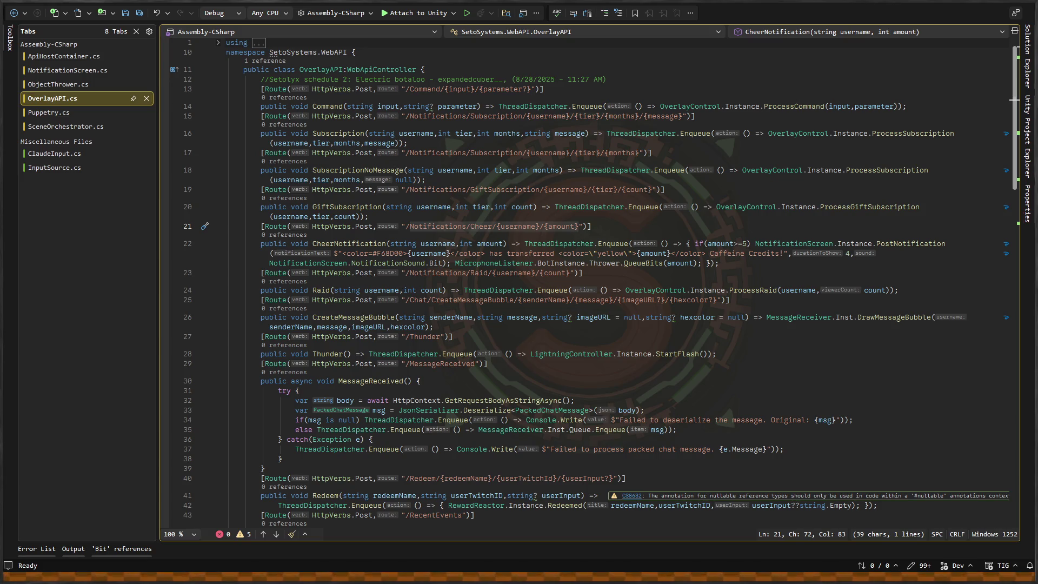
key(alt+Tab)
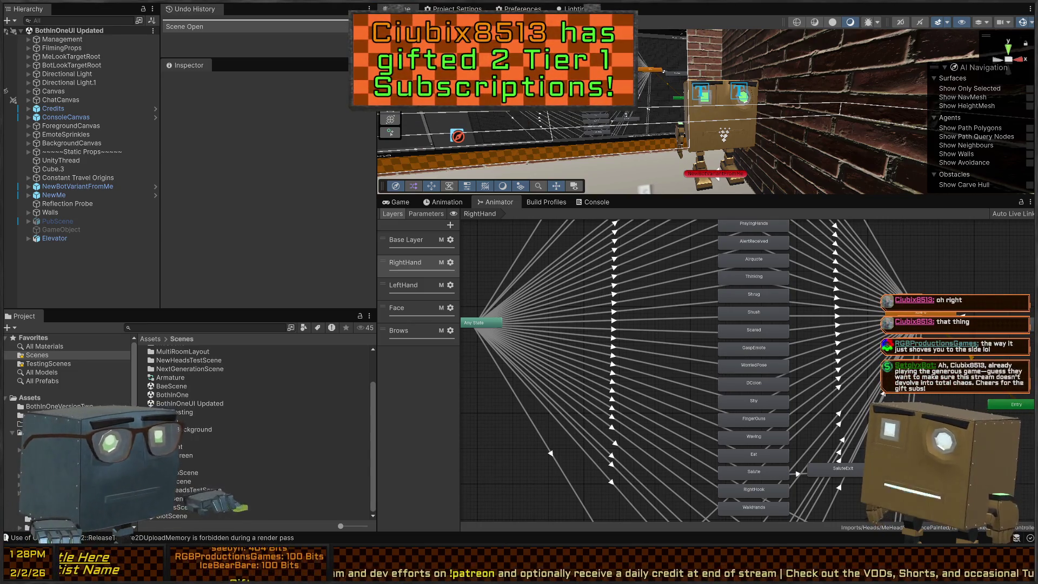
- Switch from the Unity Editor back to OverlayAPI.cs in Visual Studio
key(alt+Tab)
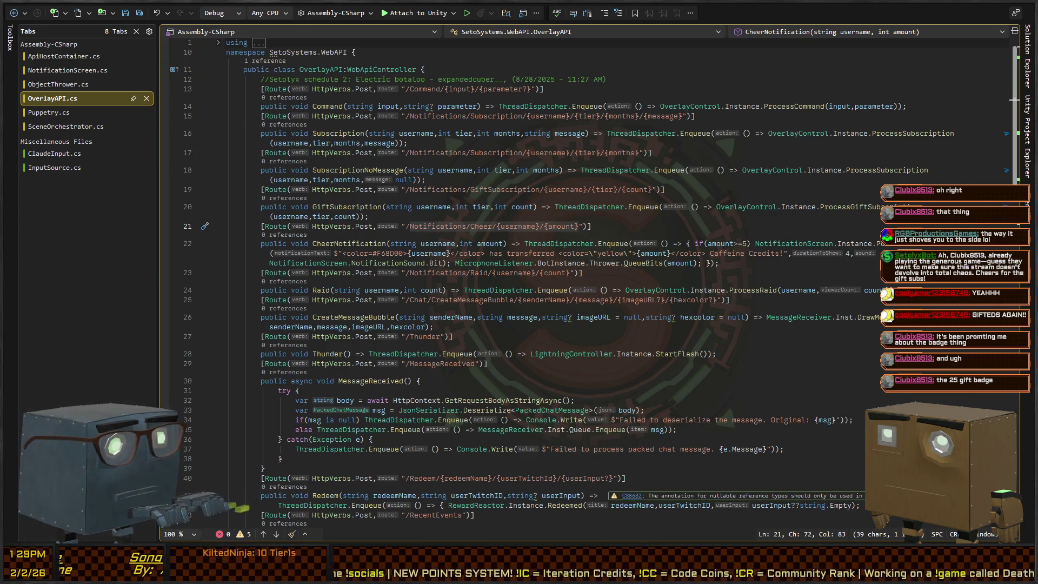
key(alt+Tab)
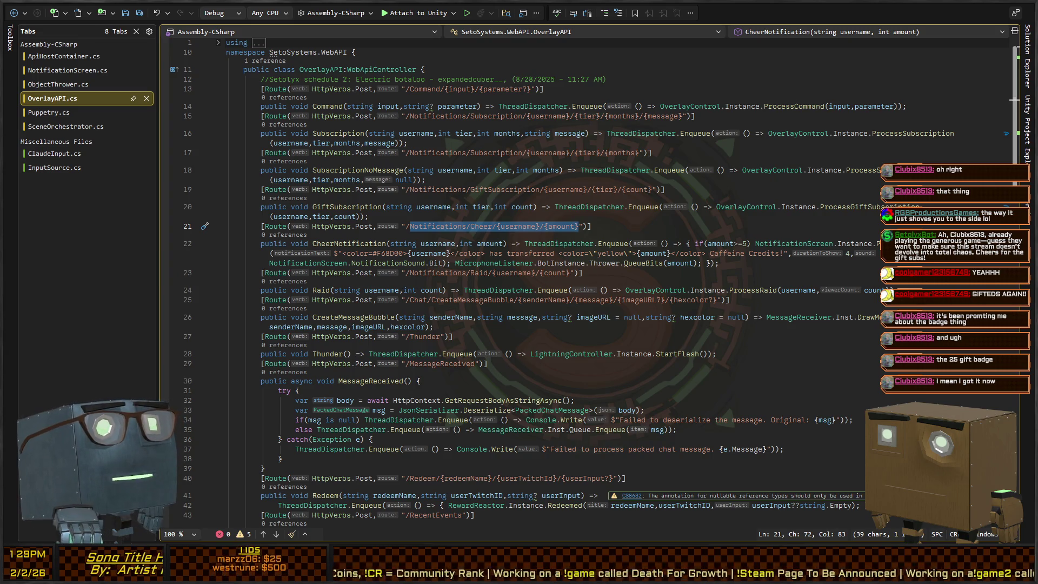
key(alt+Tab)
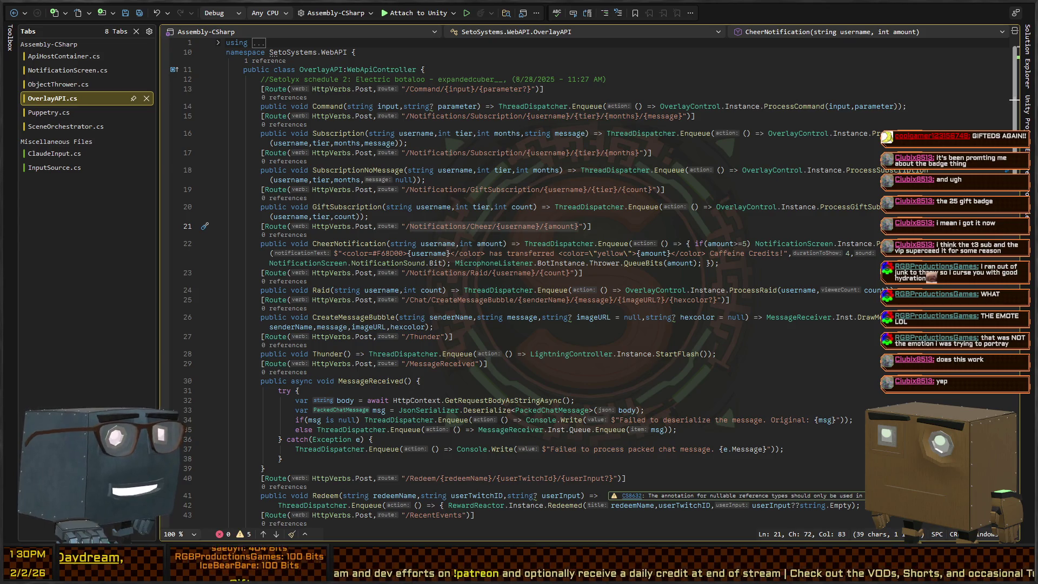
- Scroll past CheerNotification, review Puppetry.cs and SceneOrchestrator.cs, then return to Unity
click(665, 243)
scroll(506, 270, down, 20)
scroll(507, 270, down, 2)
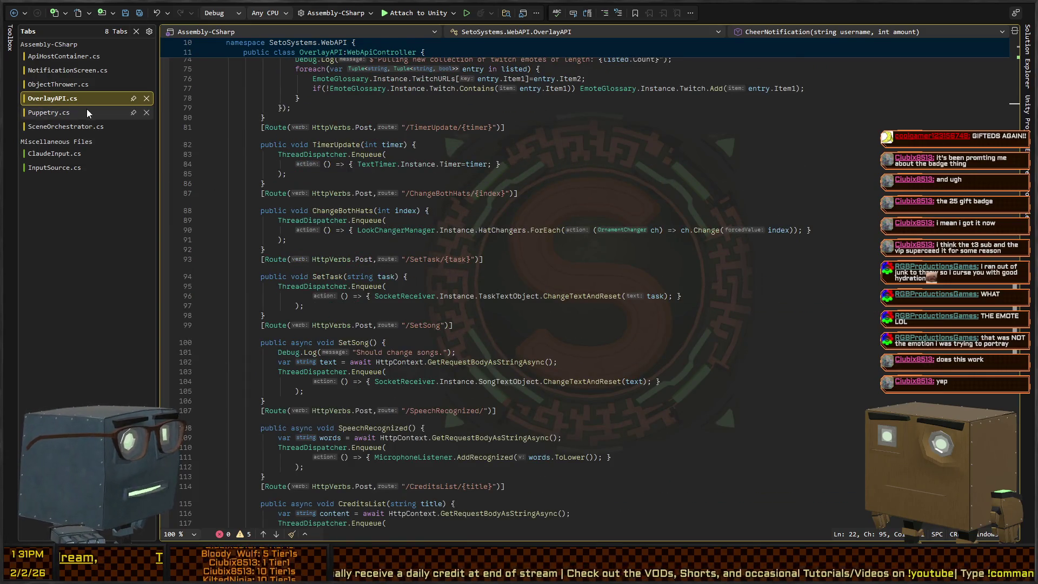
click(89, 113)
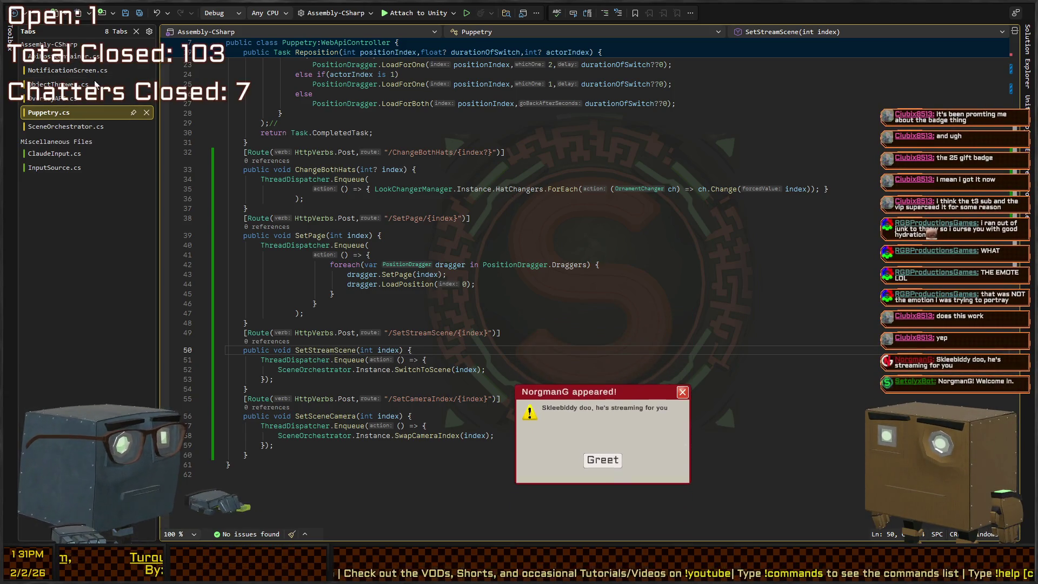
click(65, 126)
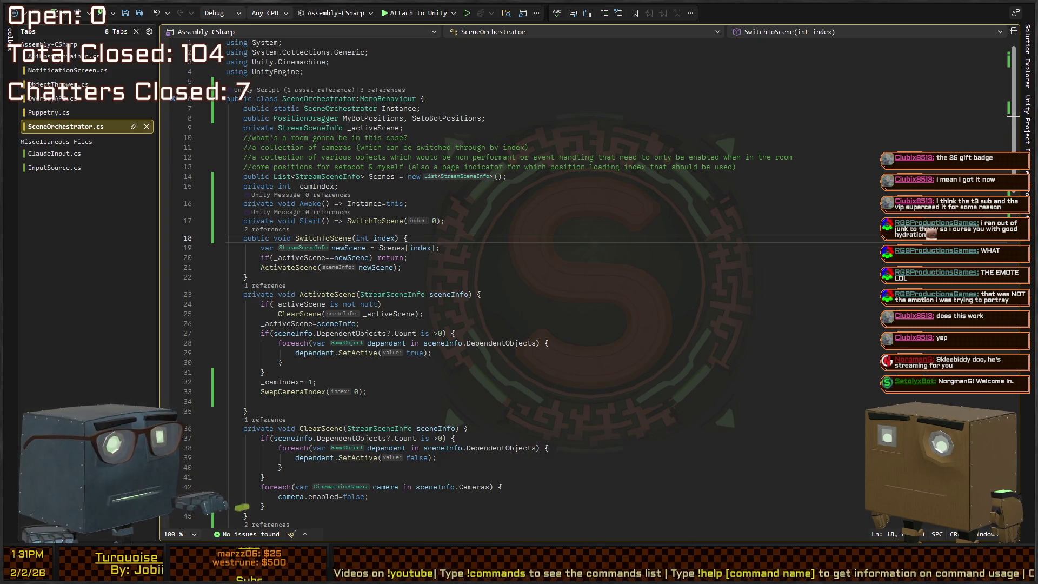
key(alt+Tab)
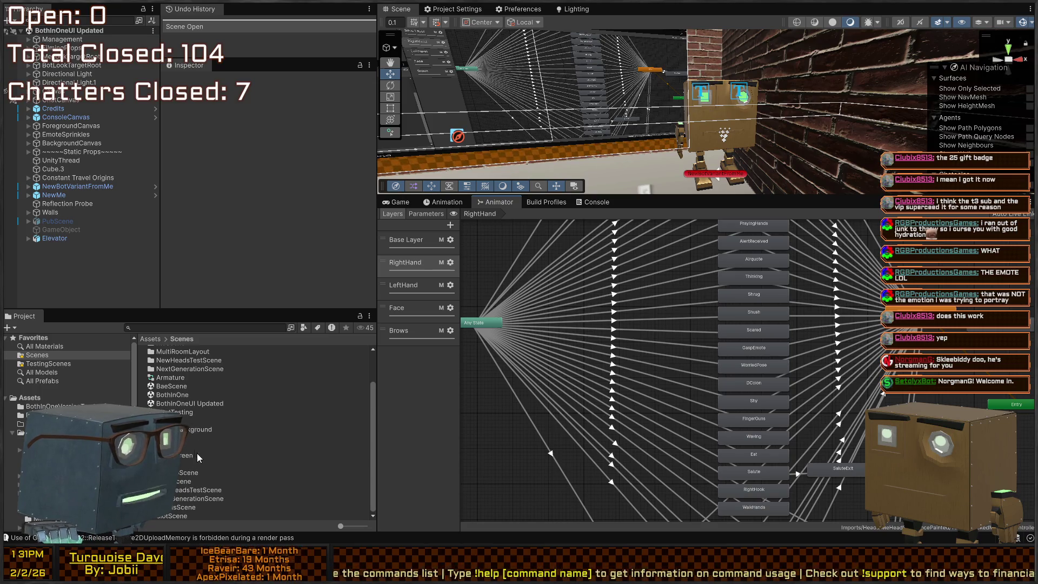
- Open NextGenerationScene, then load the MultiRoomLayout scene from the MultiRoomLayout folder
click(190, 500)
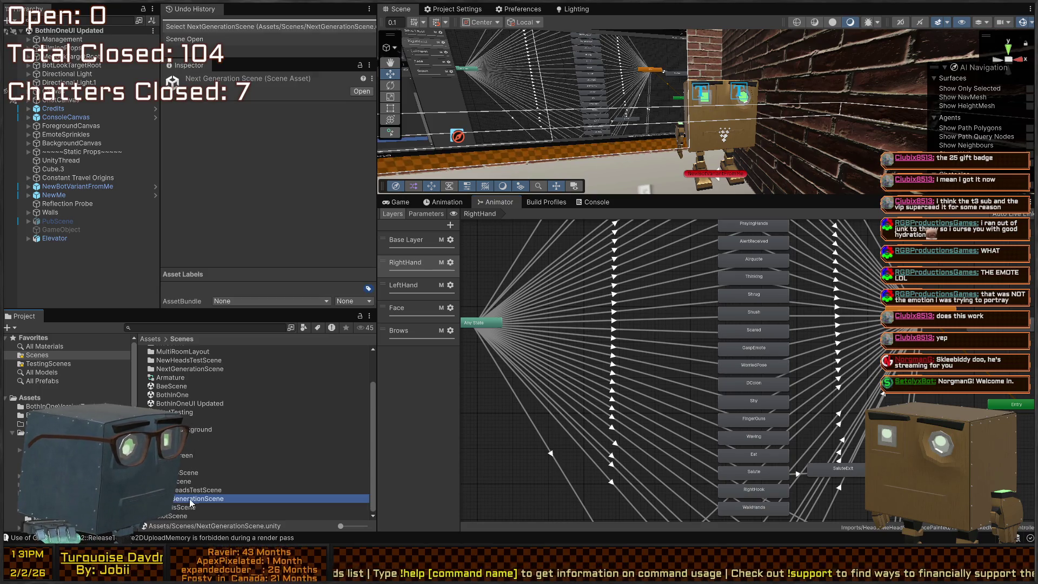
double_click(195, 501)
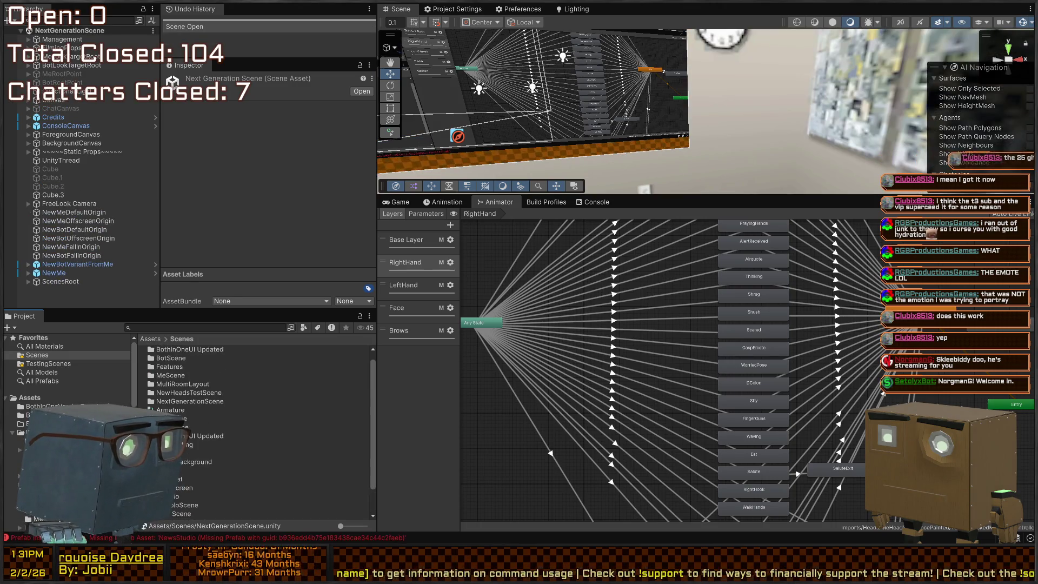
double_click(168, 395)
double_click(175, 352)
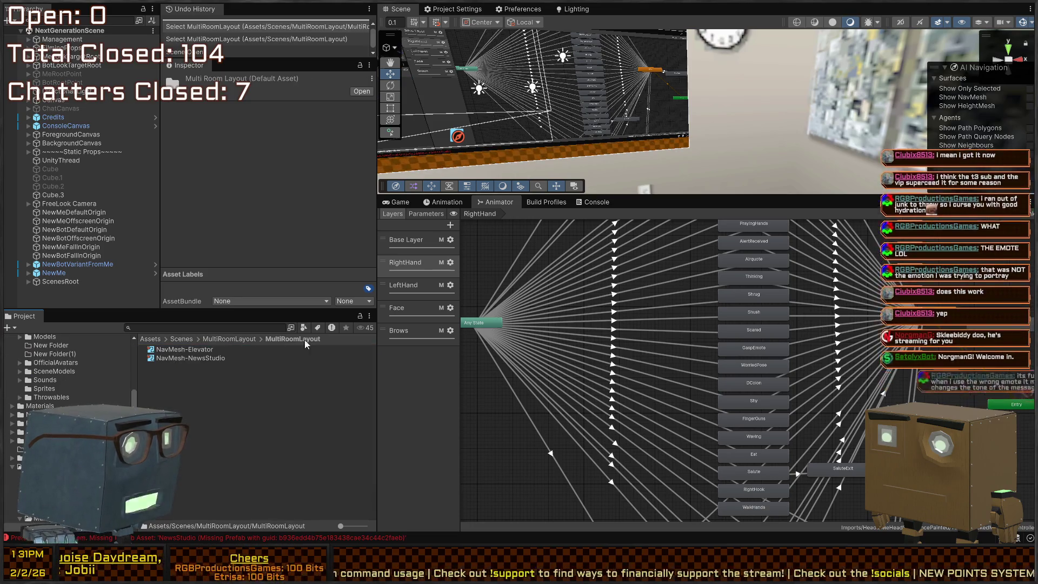
click(230, 339)
double_click(183, 358)
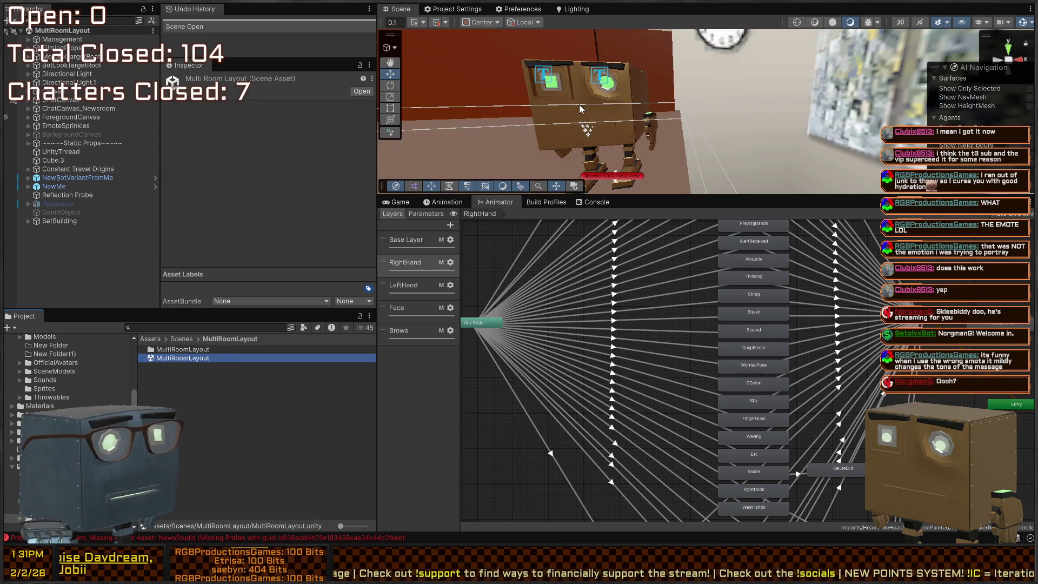
scroll(580, 109, down, 5)
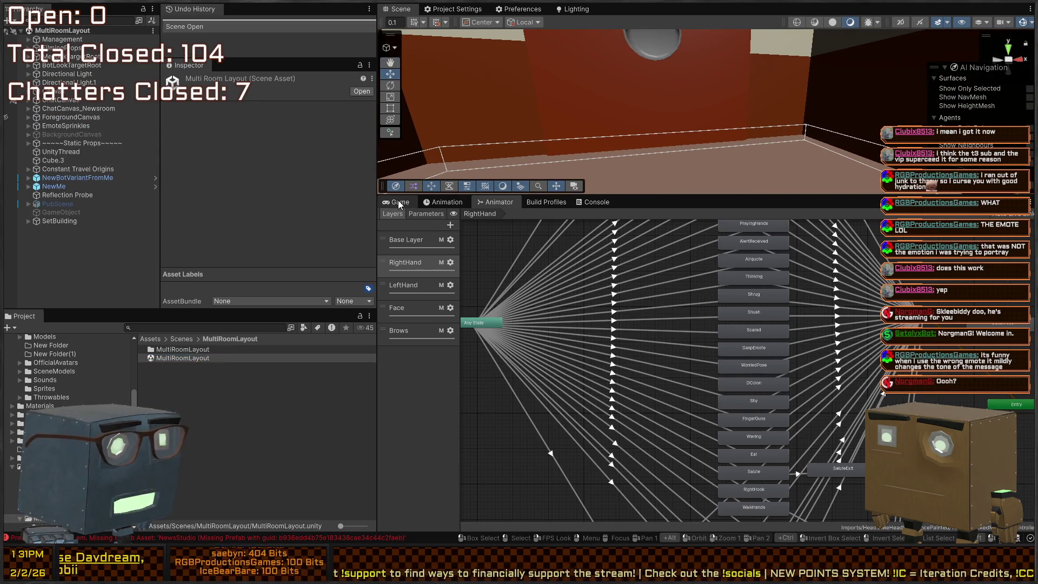
- Maximize the Game view and toggle Play mode with Ctrl+P for the MultiRoomLayout overlay
click(400, 202)
key(shift+space)
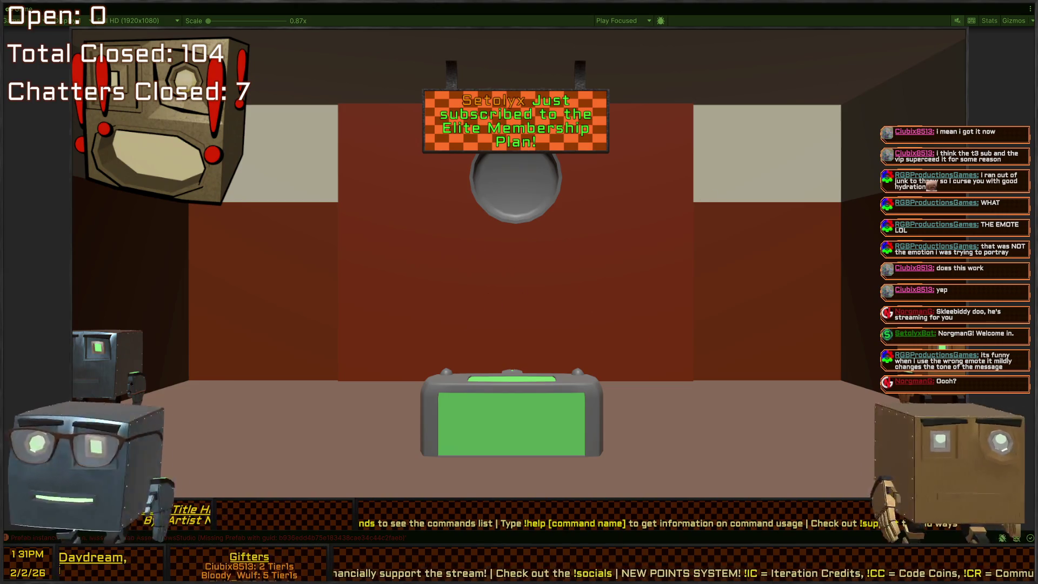
key(ctrl+p)
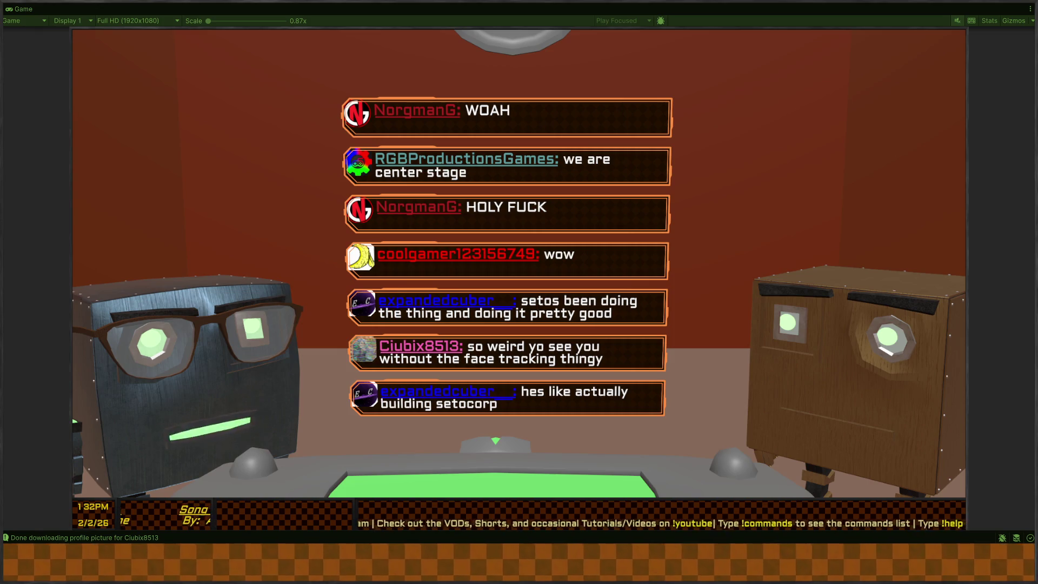
key(ctrl+p)
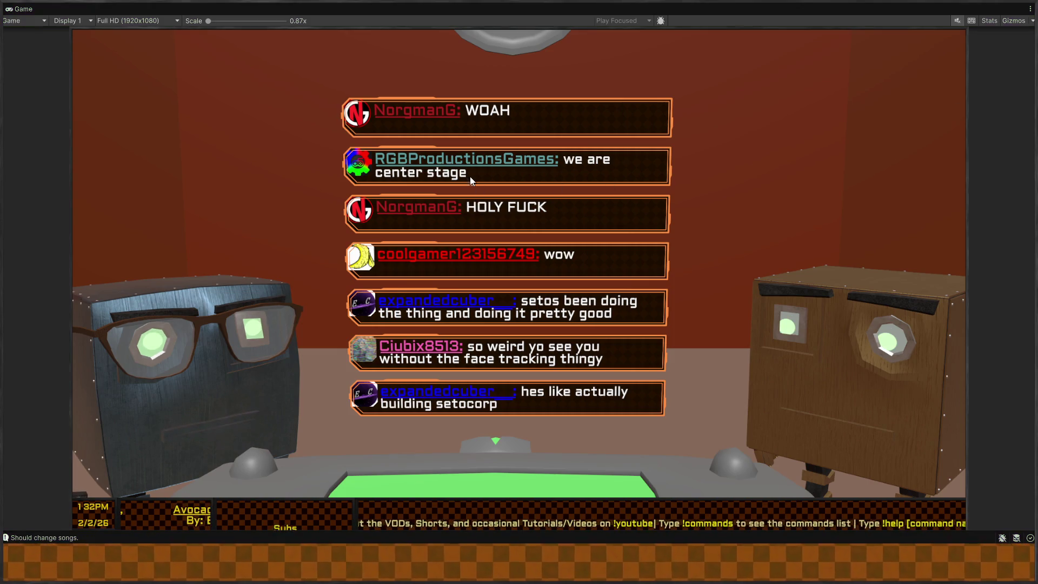
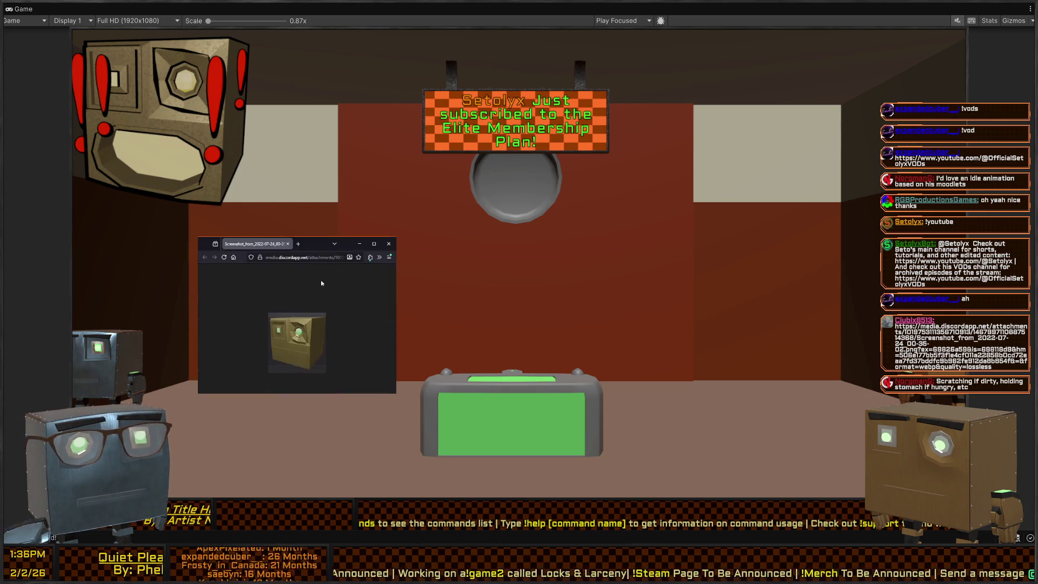
- Zoom in on the screenshot image in the browser
key(ctrl+plus)
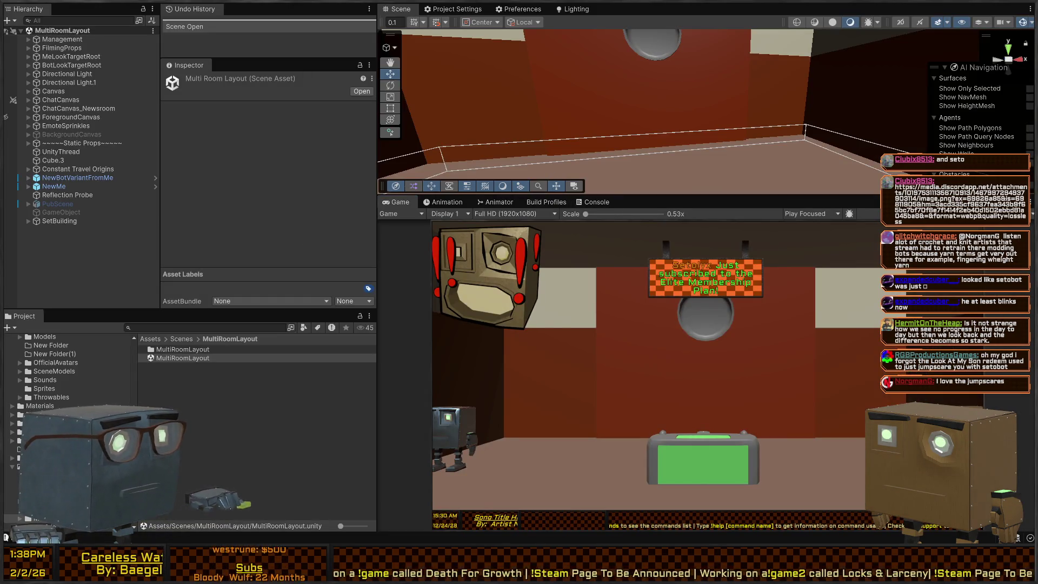
- Orbit the Scene view out to a wide overview of the whole room
mouse_move(846, 55)
mouse_down()
mouse_move(606, 107)
mouse_move(646, 90)
mouse_move(625, 77)
mouse_up()
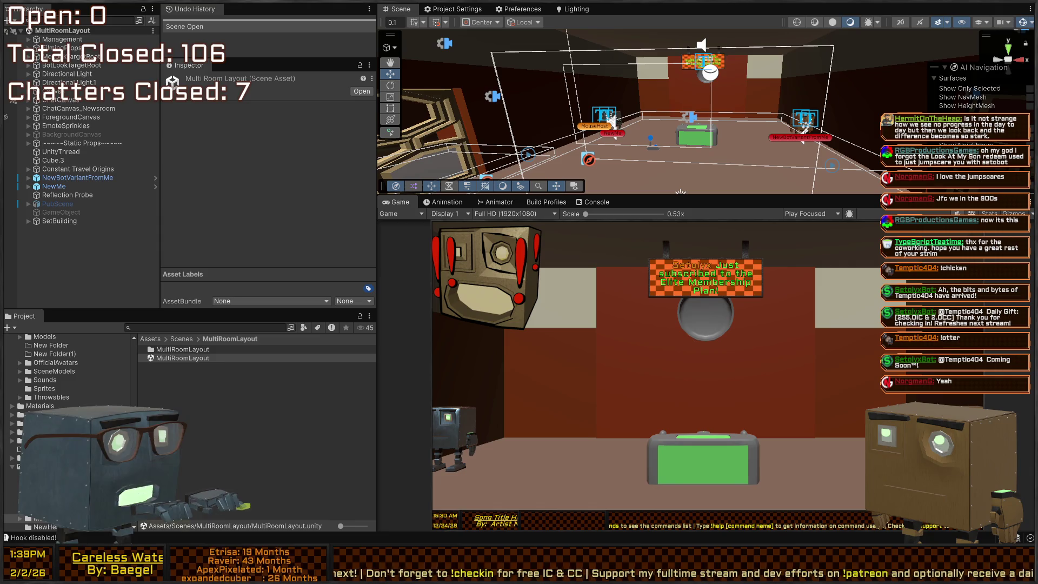
- Inspect Cube.3, ChatCanvas_Newsroom, Reflection Probe, Constant Travel Origins, UnityThread, then ForegroundCanvas's Text Timer and Snow Toggler scripts
click(53, 161)
click(69, 178)
click(78, 108)
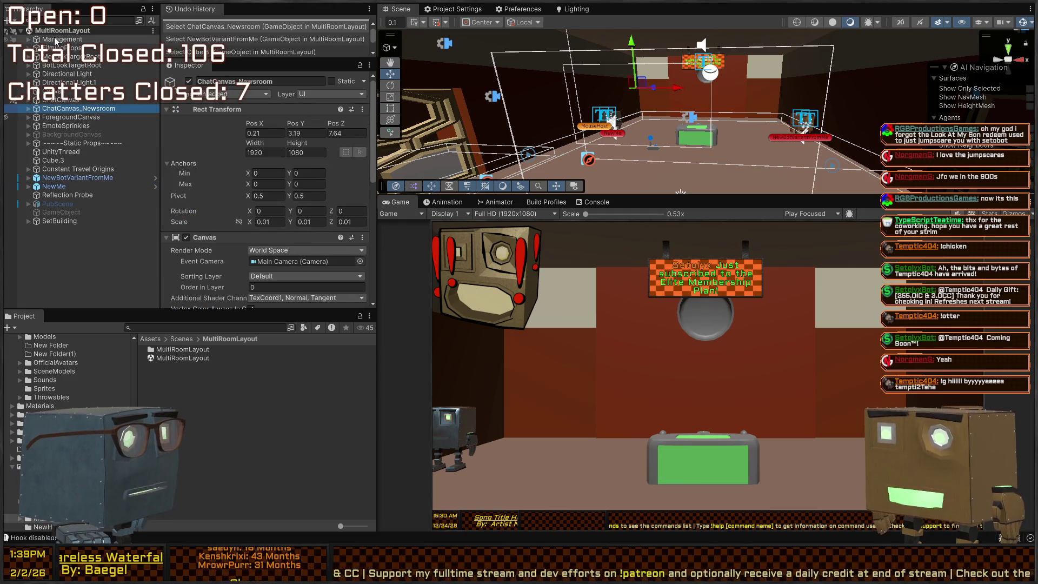
click(59, 195)
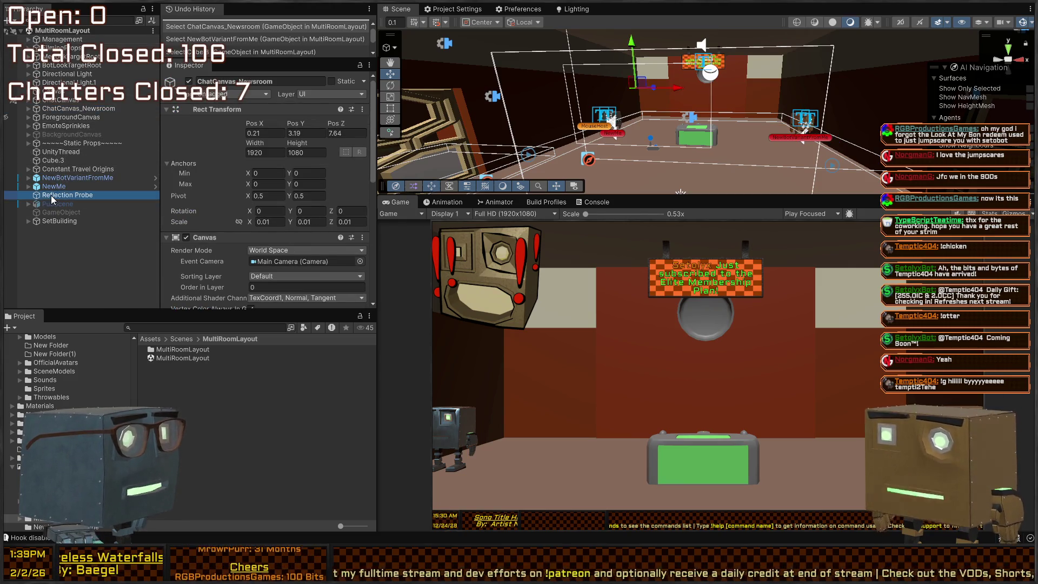
click(54, 170)
click(53, 153)
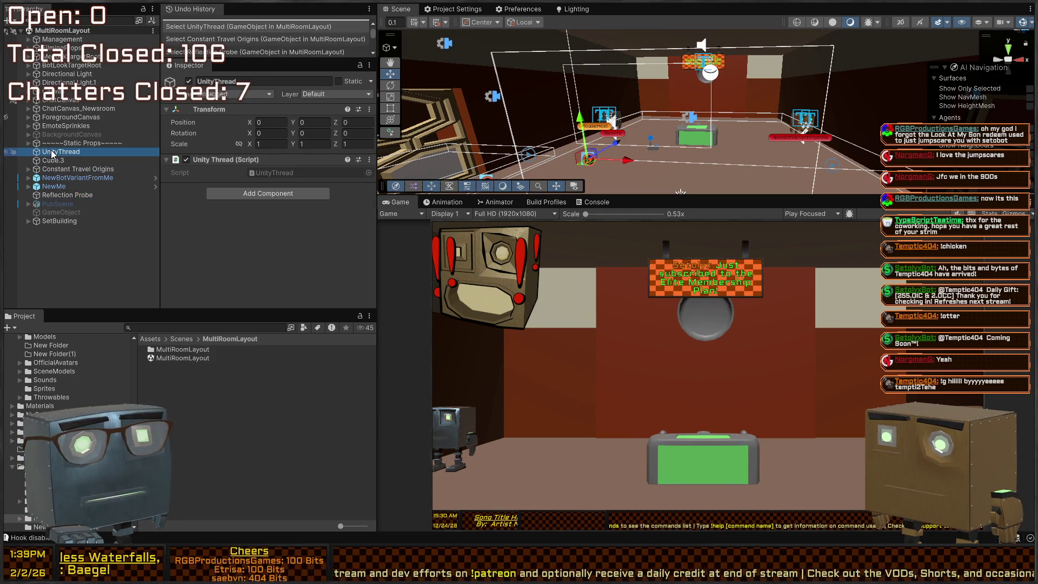
click(64, 117)
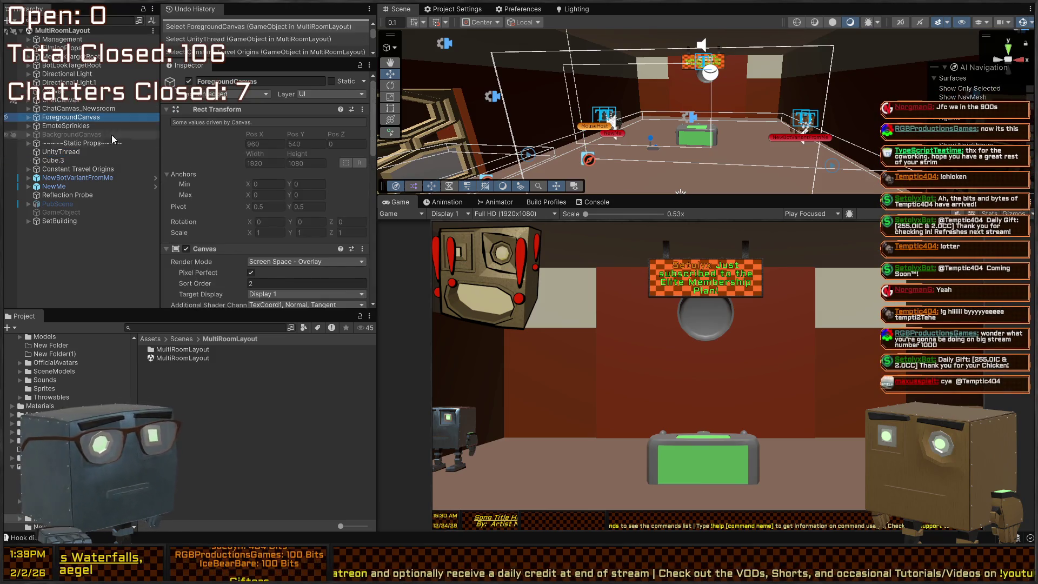
scroll(222, 211, down, 10)
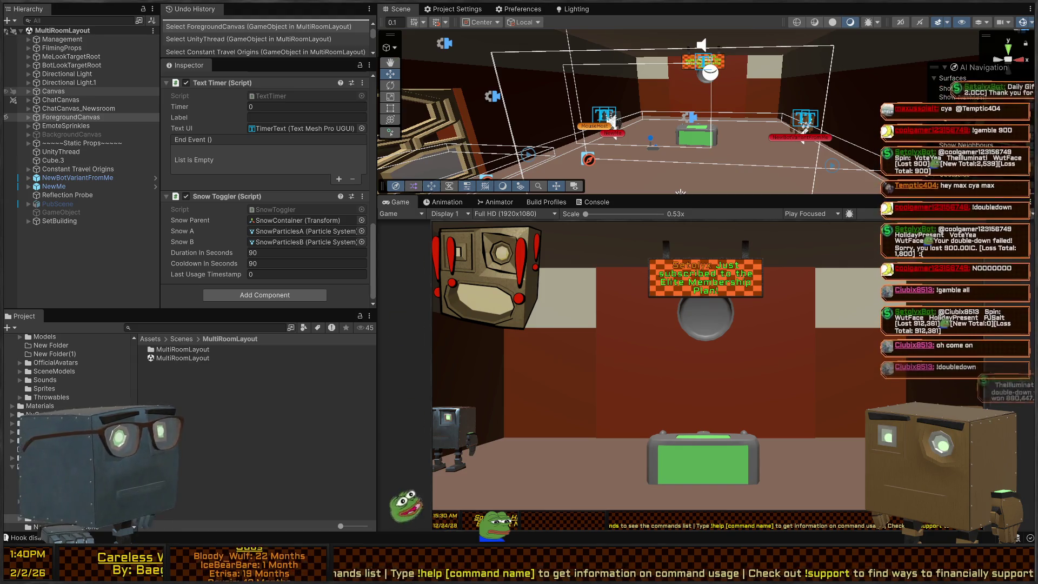
- Angle the Scene view low along the room's wall and search project assets for 'intern'
mouse_move(757, 141)
mouse_down()
mouse_move(774, 39)
mouse_move(795, 107)
mouse_up()
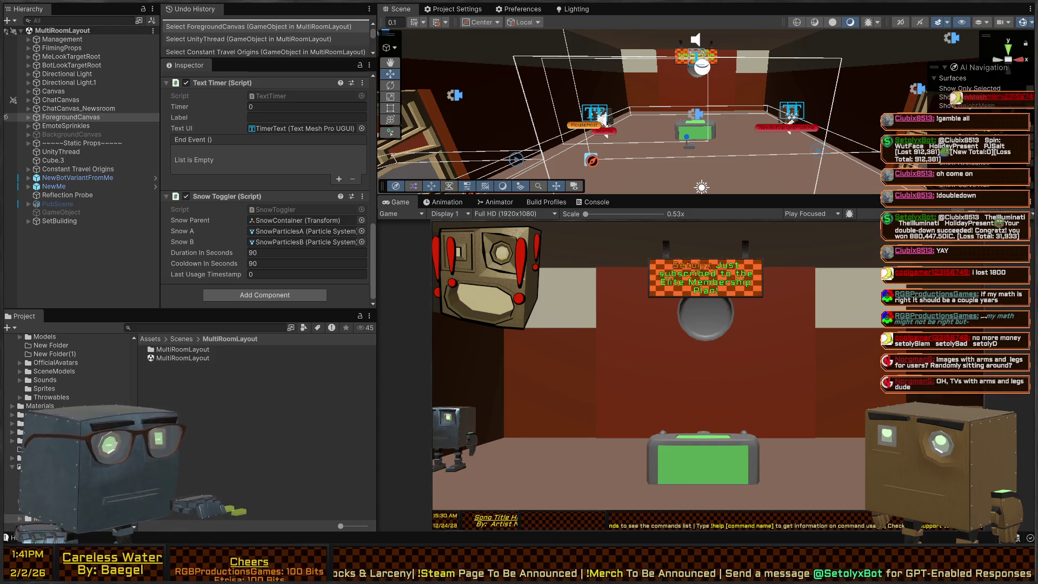
click(185, 328)
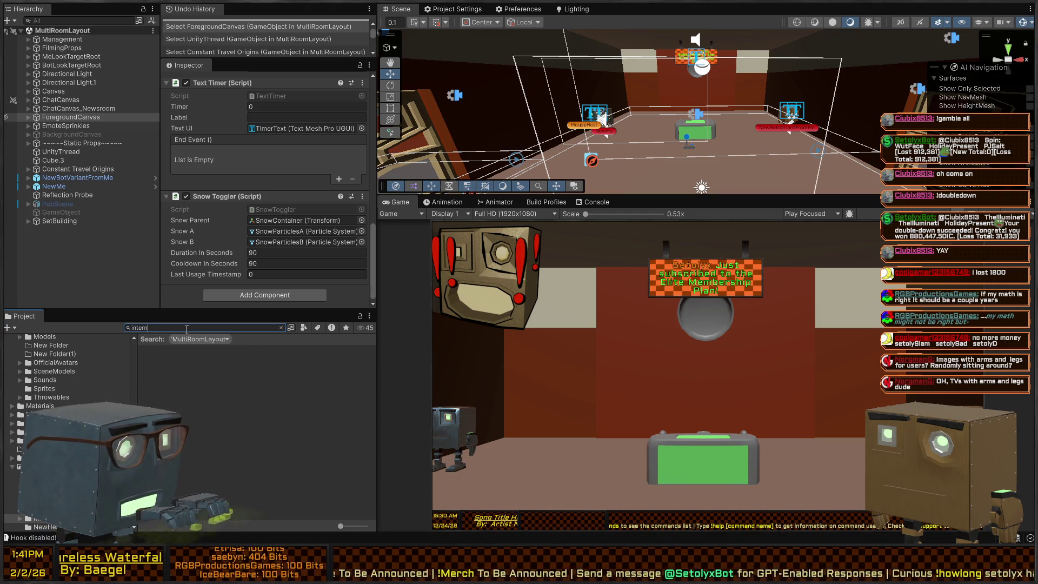
- Clear the 'intern' asset search to list the MultiRoomLayout scenes folder again
key(Escape)
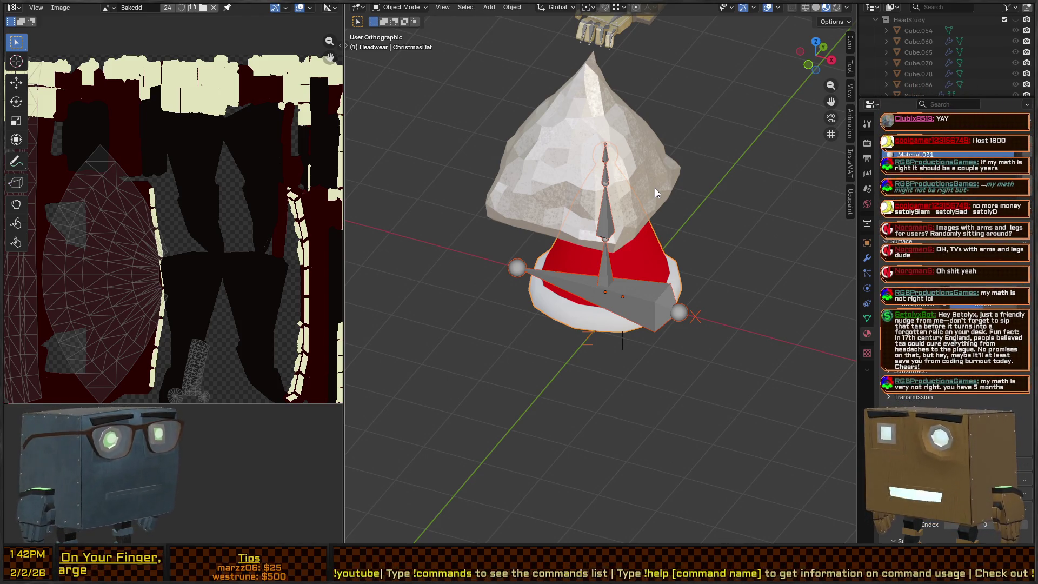
- Collapse the Accessories and Headwear collections in the Outliner
scroll(925, 49, down, 8)
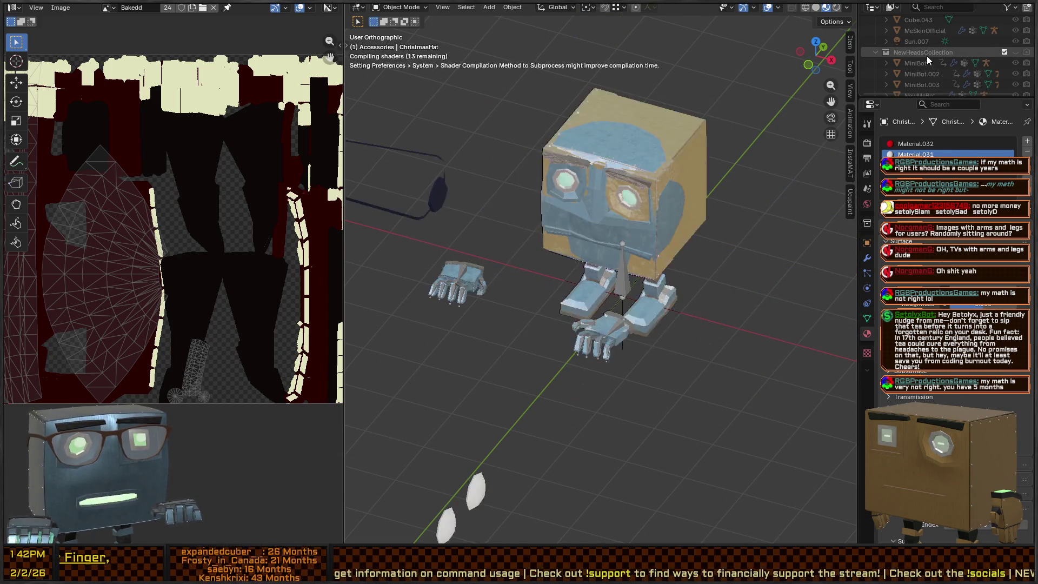
scroll(972, 57, up, 5)
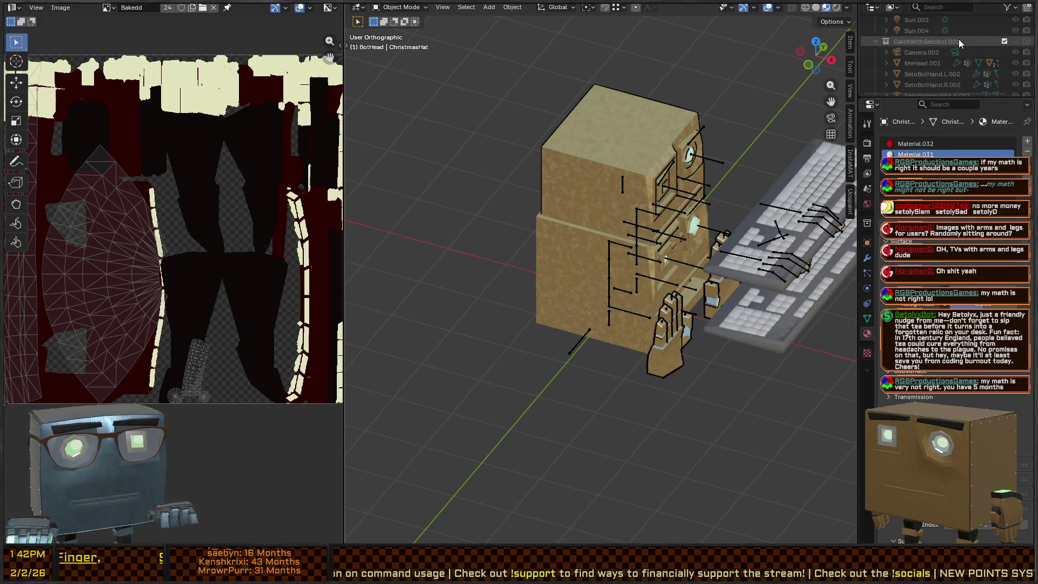
scroll(963, 32, down, 5)
scroll(920, 22, up, 3)
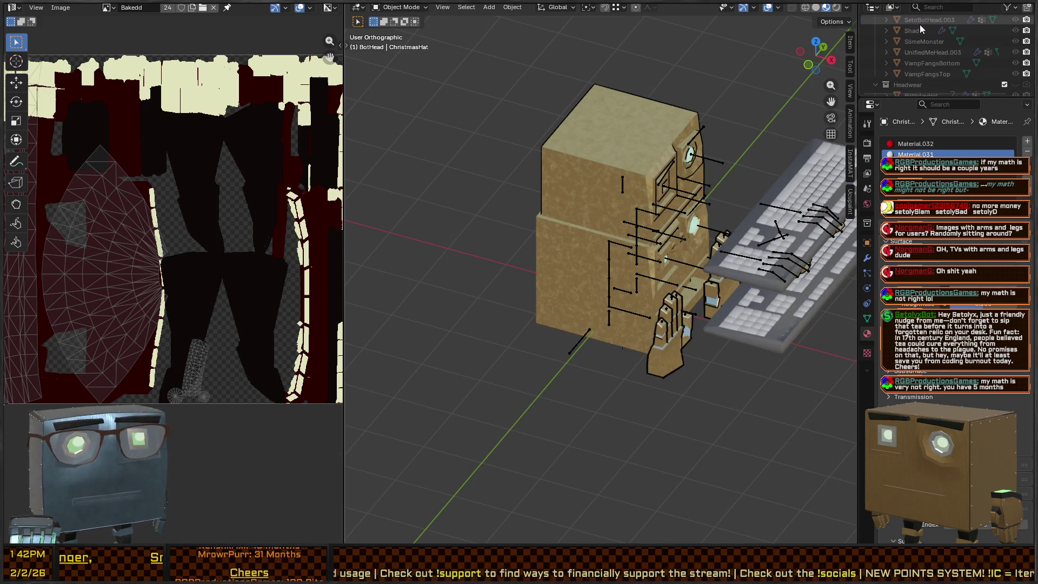
click(920, 22)
scroll(920, 24, up, 10)
click(920, 22)
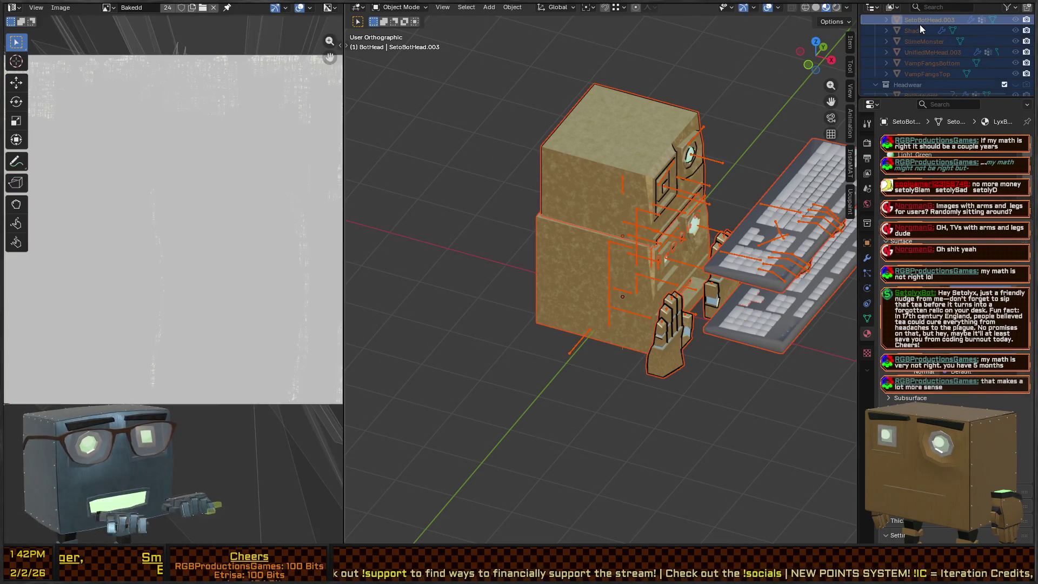
key(Left)
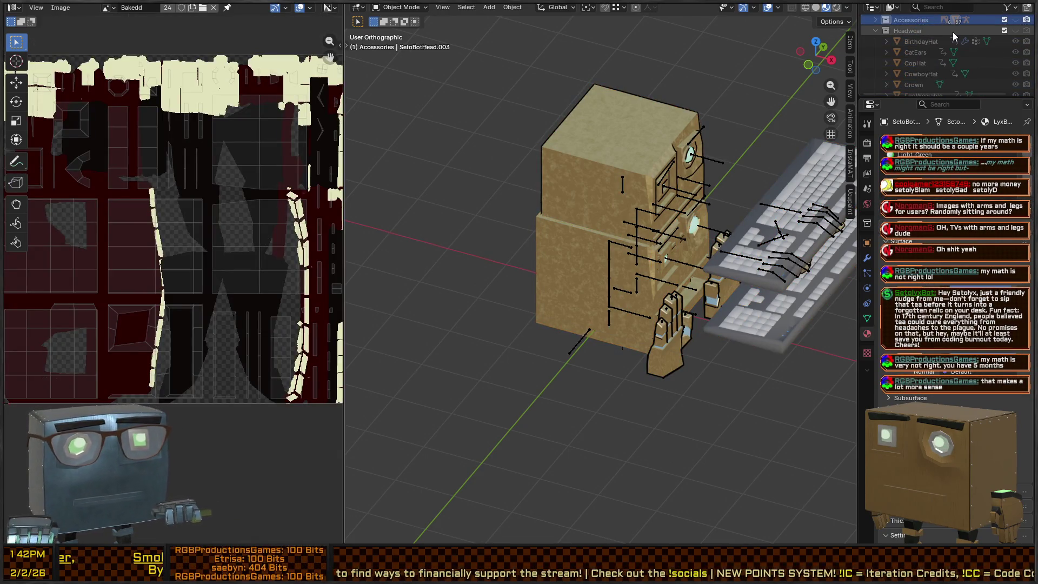
key(Down)
key(Left)
- Select the OfficialNewHeads collection and make it visible in the viewport
key(Up)
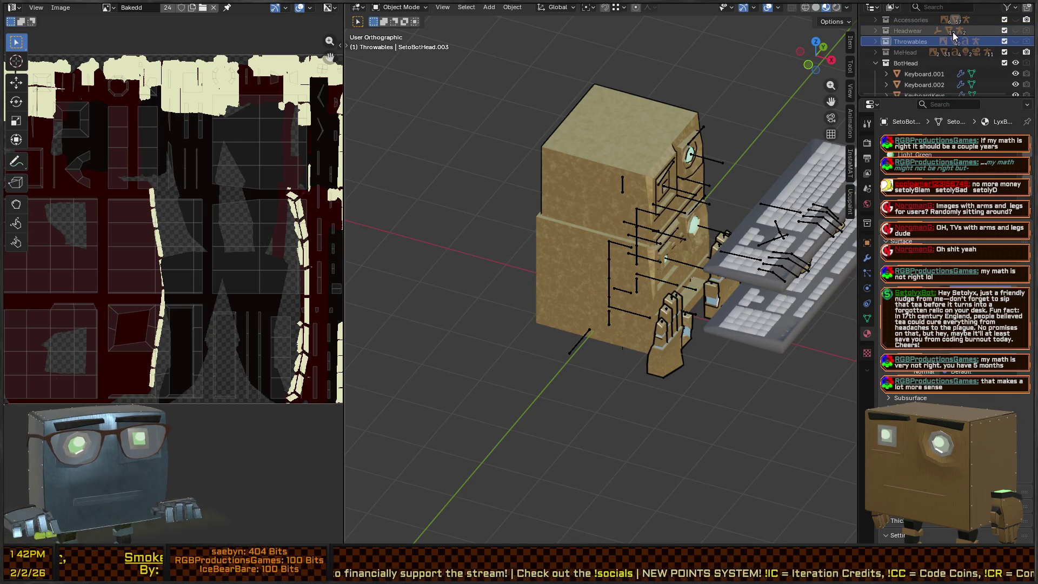
key(Left)
key(Down)
key(Down)
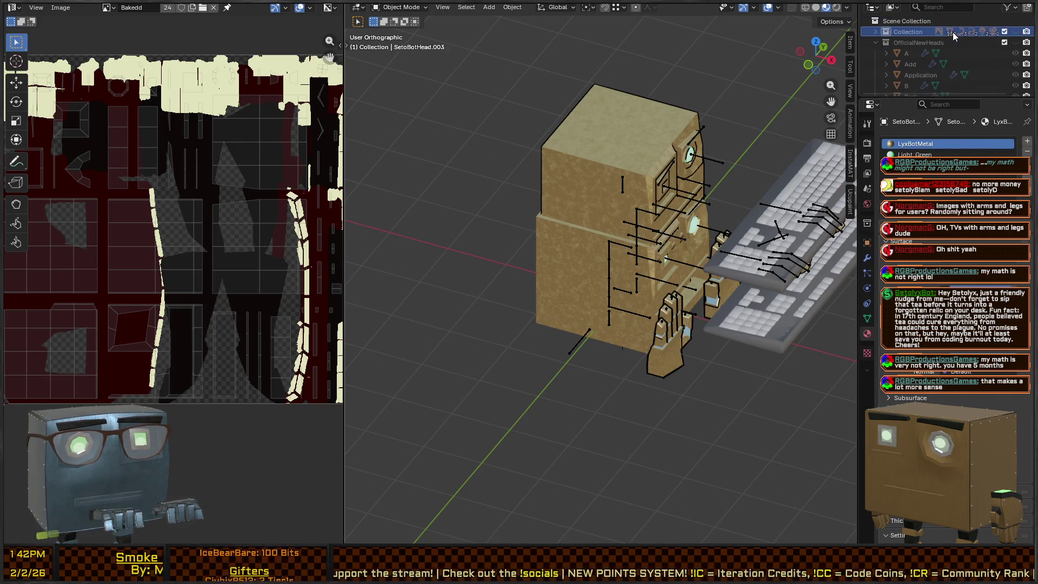
click(1016, 43)
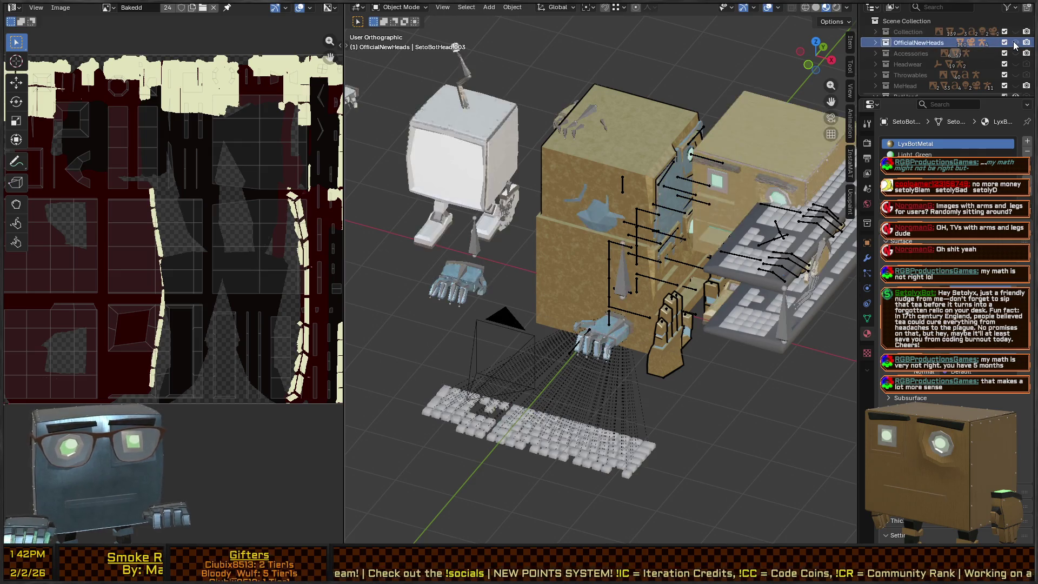
click(494, 141)
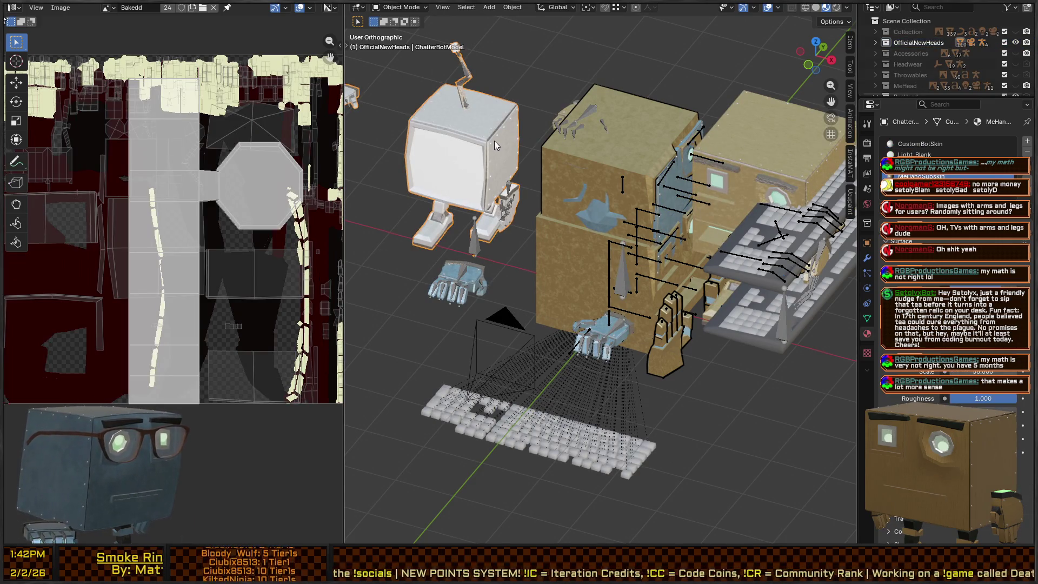
shift+click(464, 70)
key(KP_Decimal)
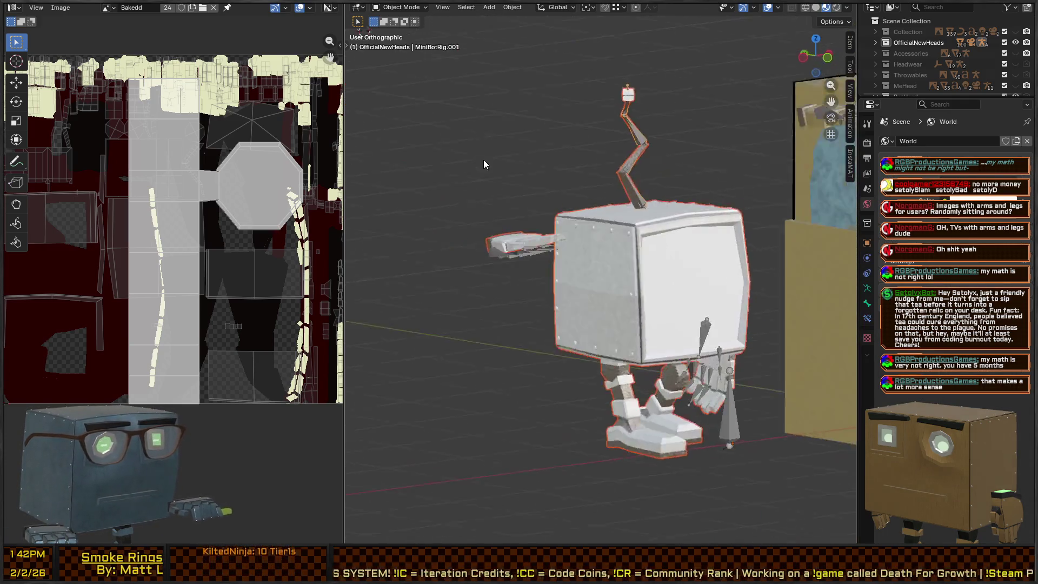
key(KP_1)
key(space)
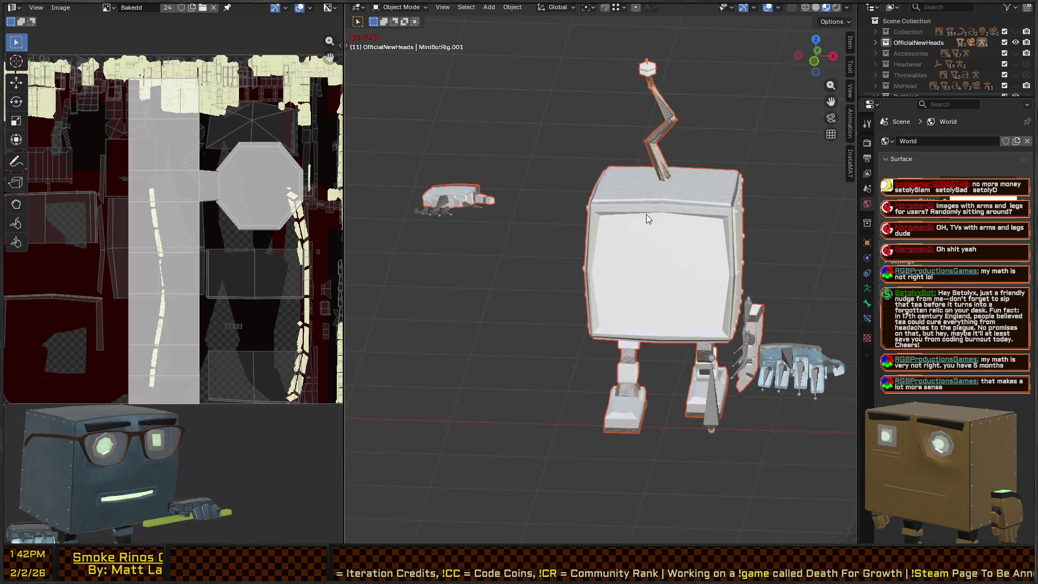
key(Escape)
mouse_move(615, 222)
mouse_down()
mouse_move(640, 216)
mouse_move(628, 217)
mouse_move(631, 199)
mouse_move(615, 212)
mouse_up()
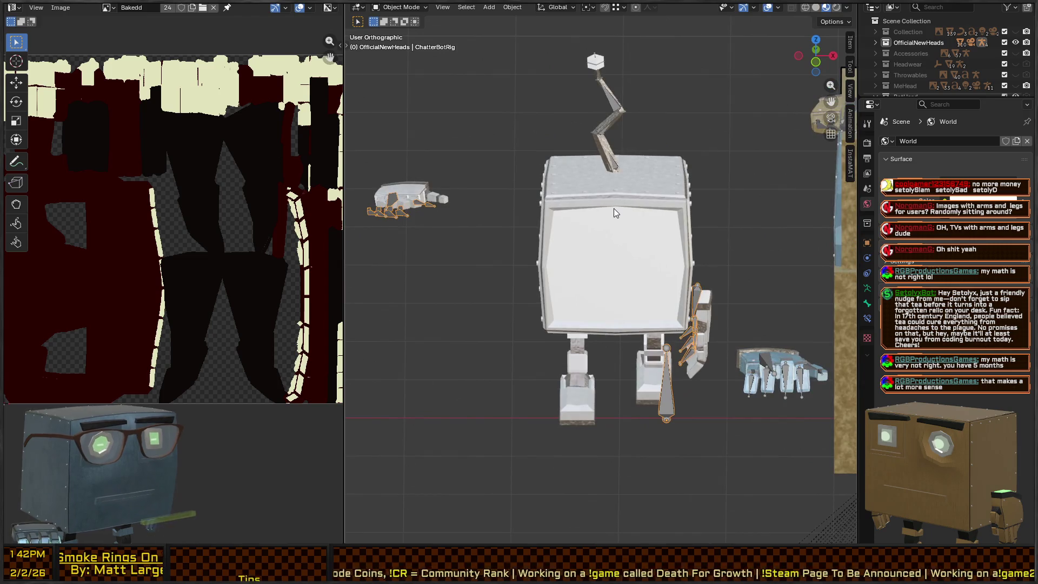
click(614, 208)
key(KP_Divide)
mouse_move(615, 264)
mouse_down()
mouse_move(722, 291)
mouse_move(744, 111)
mouse_move(715, 254)
mouse_move(761, 269)
mouse_move(701, 241)
mouse_up()
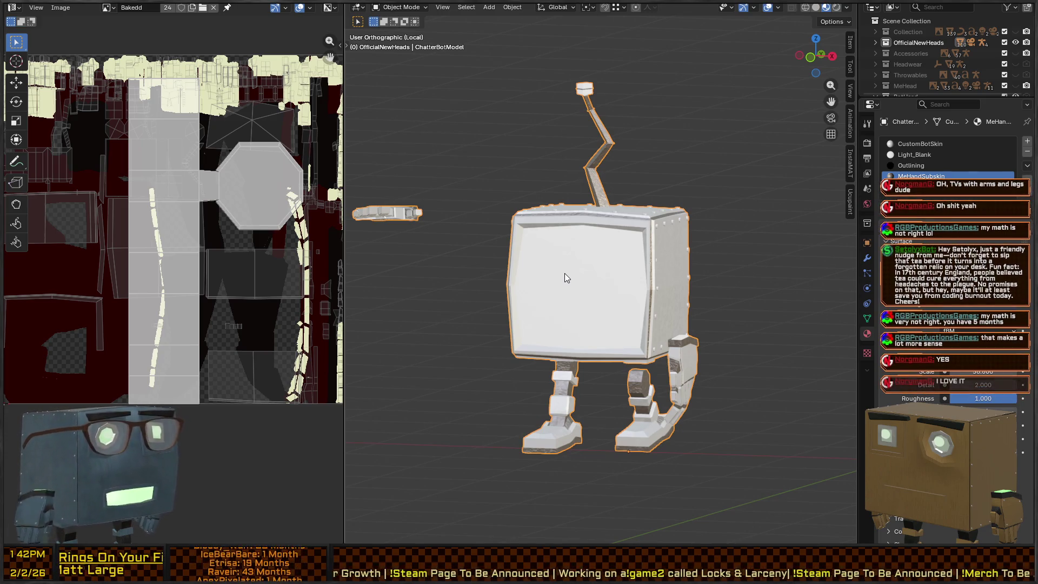
mouse_move(617, 266)
mouse_down()
mouse_move(674, 286)
mouse_move(651, 316)
mouse_move(599, 275)
mouse_move(654, 308)
mouse_move(663, 297)
mouse_move(752, 282)
mouse_move(591, 283)
mouse_move(680, 281)
mouse_move(672, 252)
mouse_move(729, 291)
mouse_move(686, 229)
mouse_move(518, 311)
mouse_up()
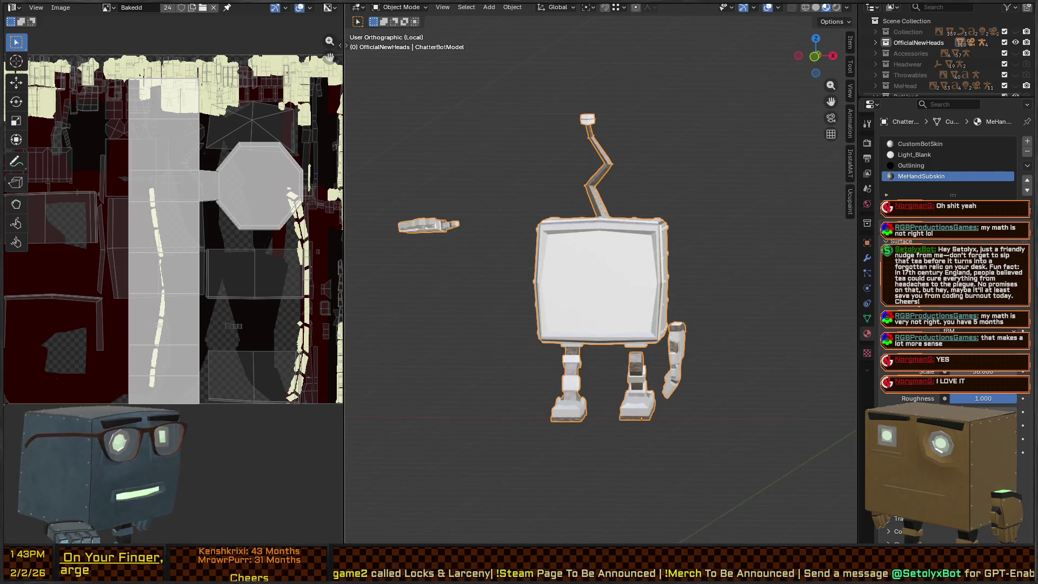
- Switch to the asset-library workspace, select ChatterBotRig, then make MiniBotRig.001 the active armature
key(ctrl+Page_Down)
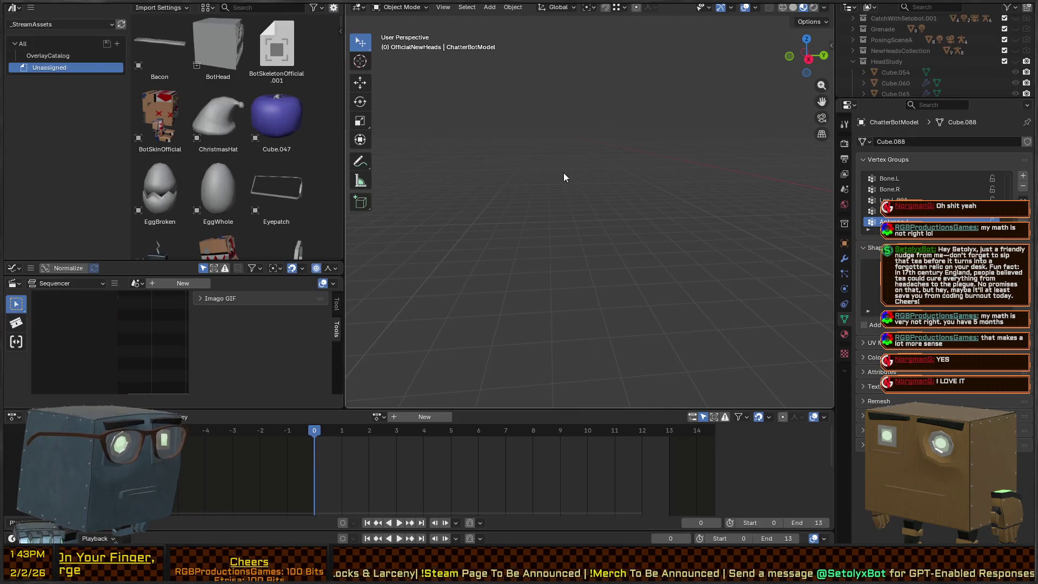
mouse_move(498, 258)
mouse_down()
mouse_move(573, 262)
mouse_move(635, 216)
mouse_move(597, 240)
mouse_up()
scroll(612, 209, up, 5)
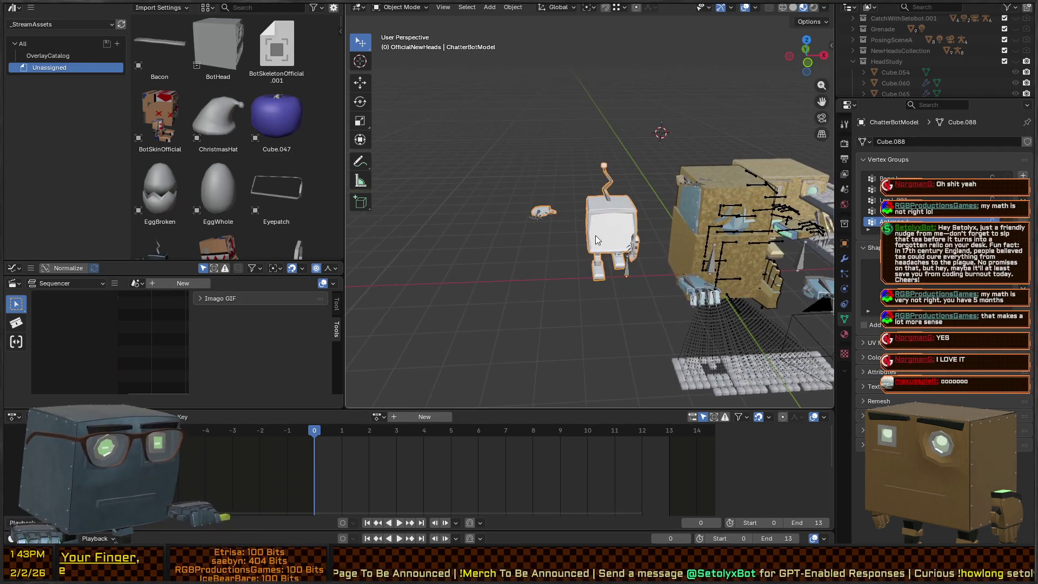
click(634, 245)
scroll(642, 212, up, 4)
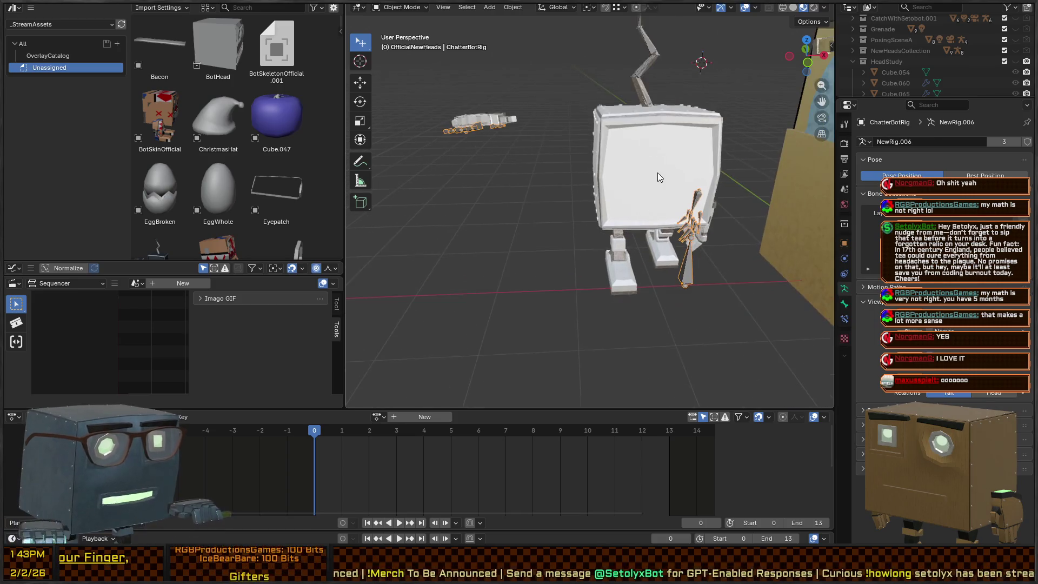
drag(676, 122, 550, 162)
click(568, 150)
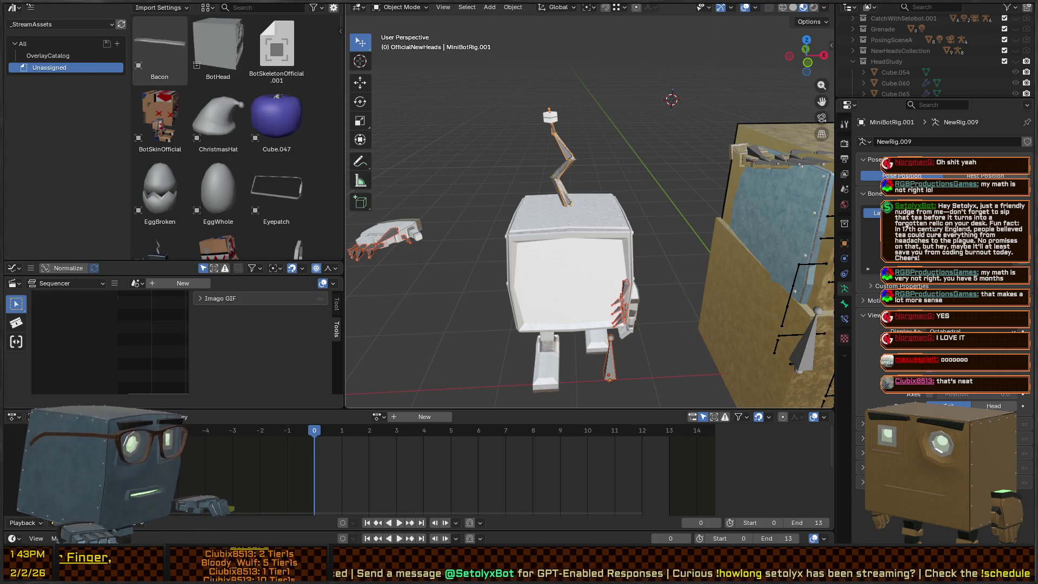
- Turn the Asset Browser area into the Nonlinear Animation editor and play the animation
click(13, 8)
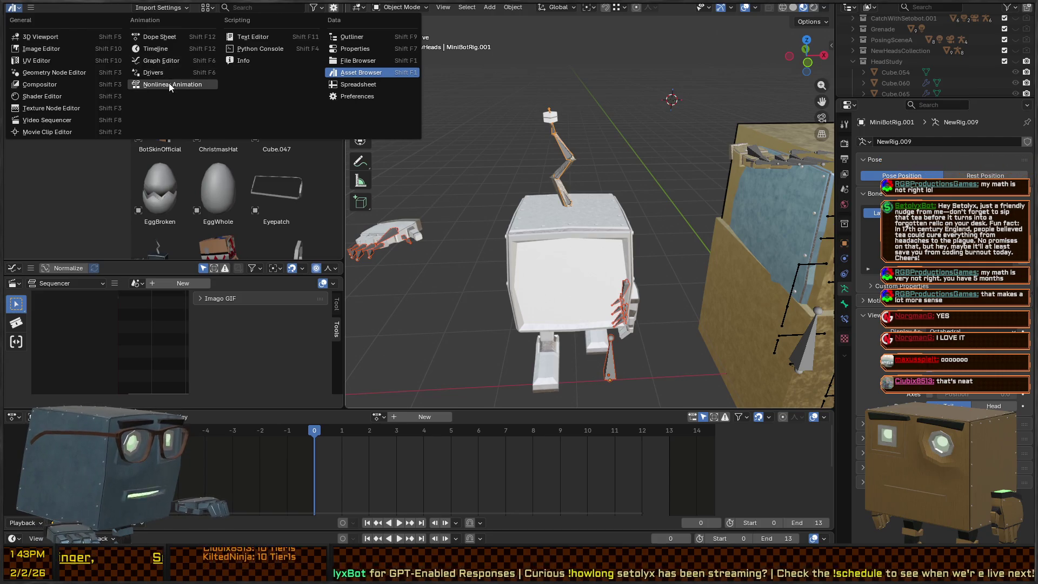
click(145, 85)
scroll(244, 141, down, 10)
scroll(205, 234, down, 3)
scroll(238, 140, down, 8)
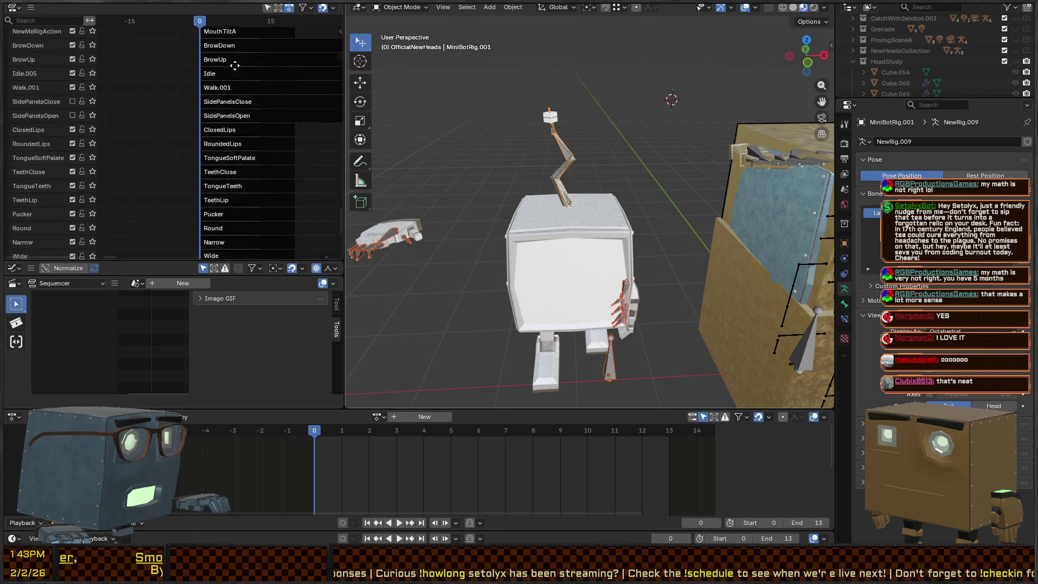
key(space)
key(space)
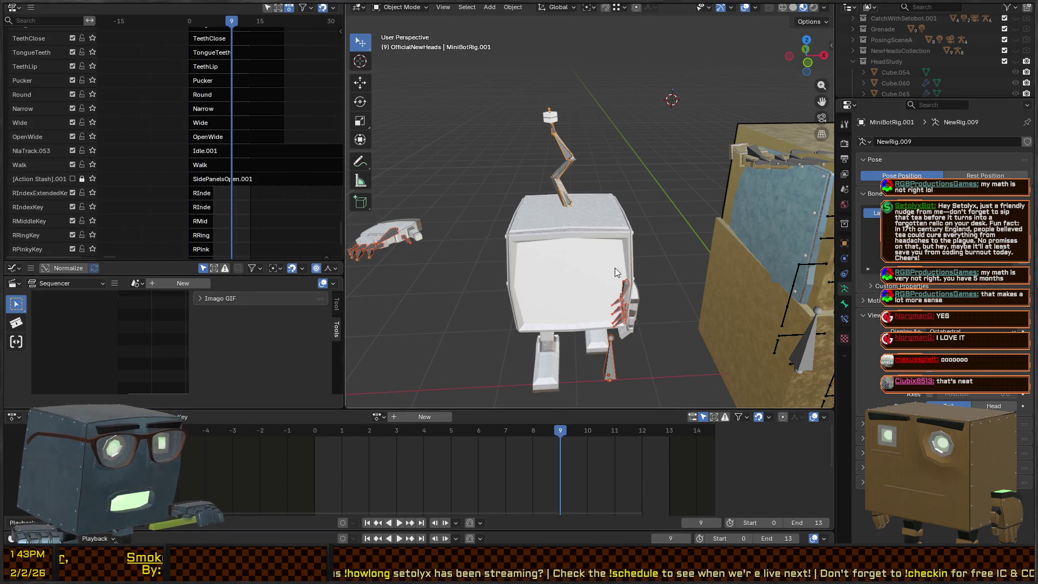
- Put ChatterBotModel into Texture Paint and back to Object Mode, then select NewRig.009
click(566, 145)
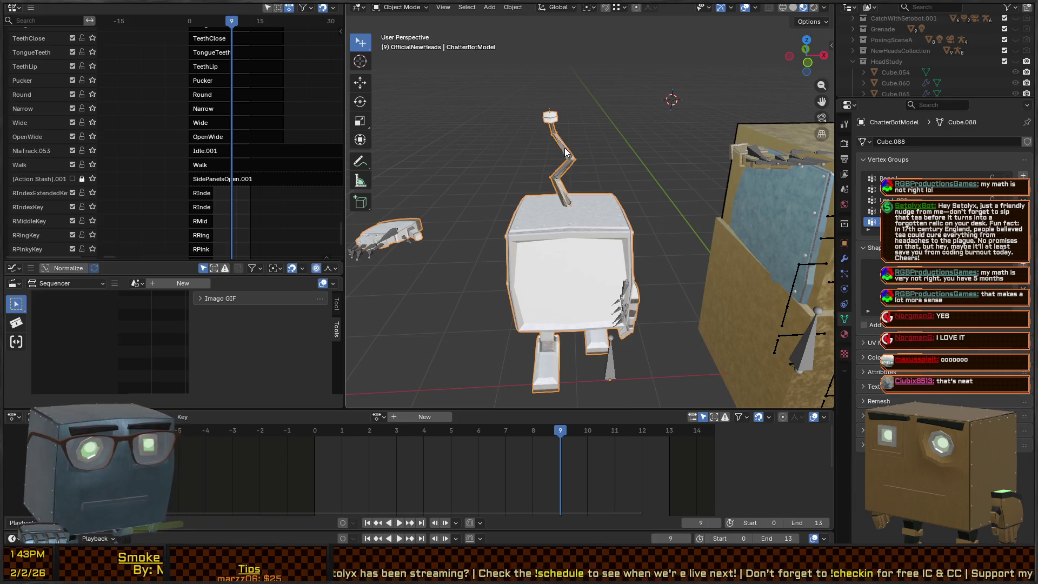
key(ctrl+Tab)
key(ctrl+Tab)
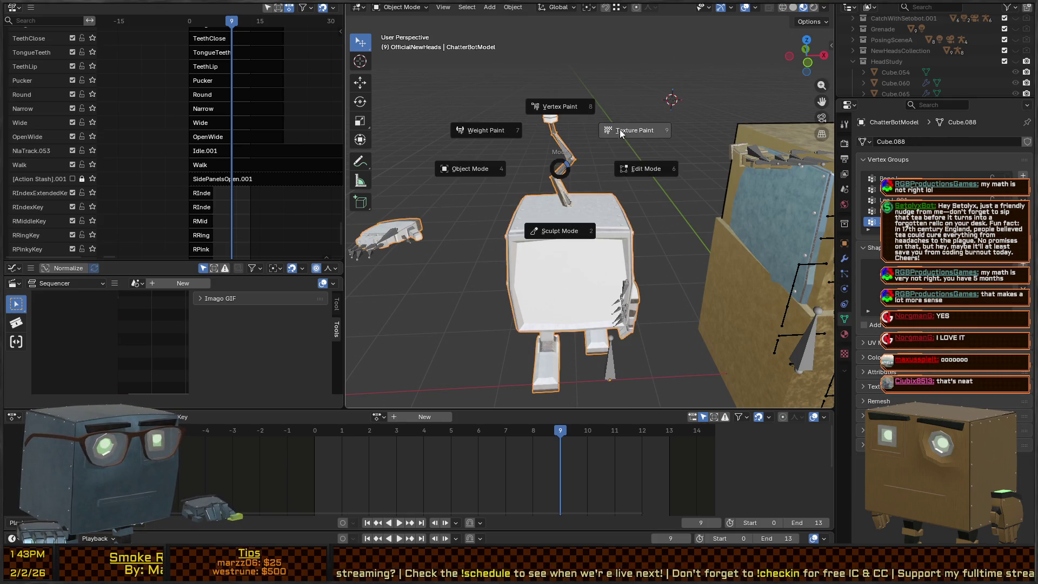
click(554, 160)
key(ctrl+Tab)
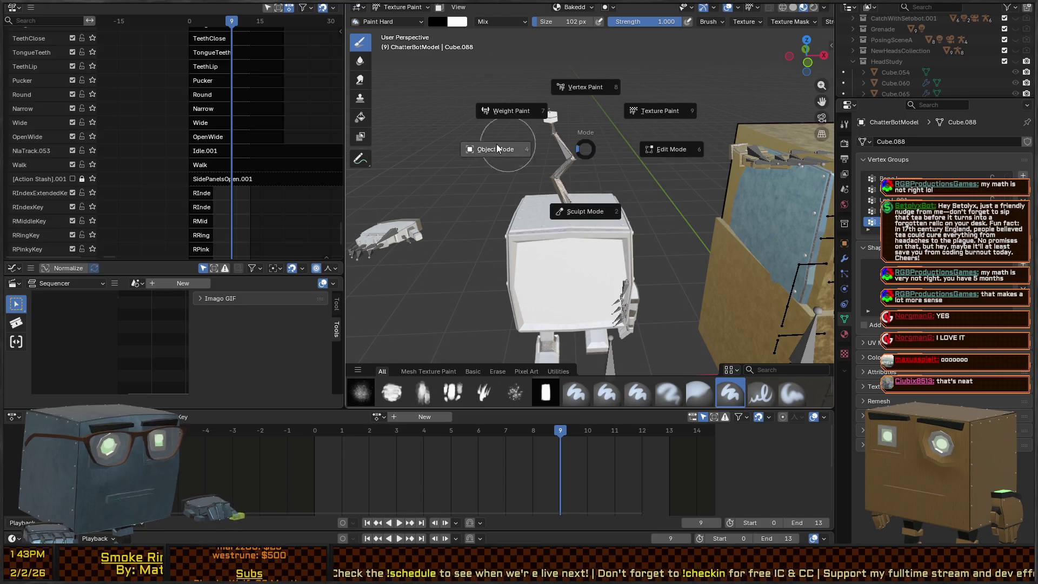
click(492, 151)
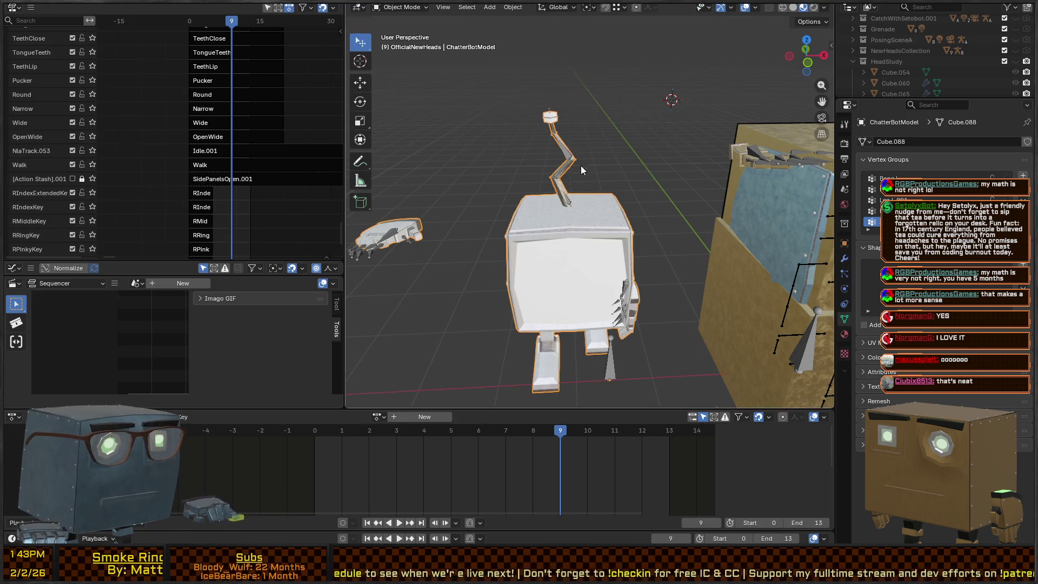
click(572, 155)
- Put NewRig.009 into Pose Mode with all bones selected, frame 0, and the A strip selected
key(ctrl+Tab)
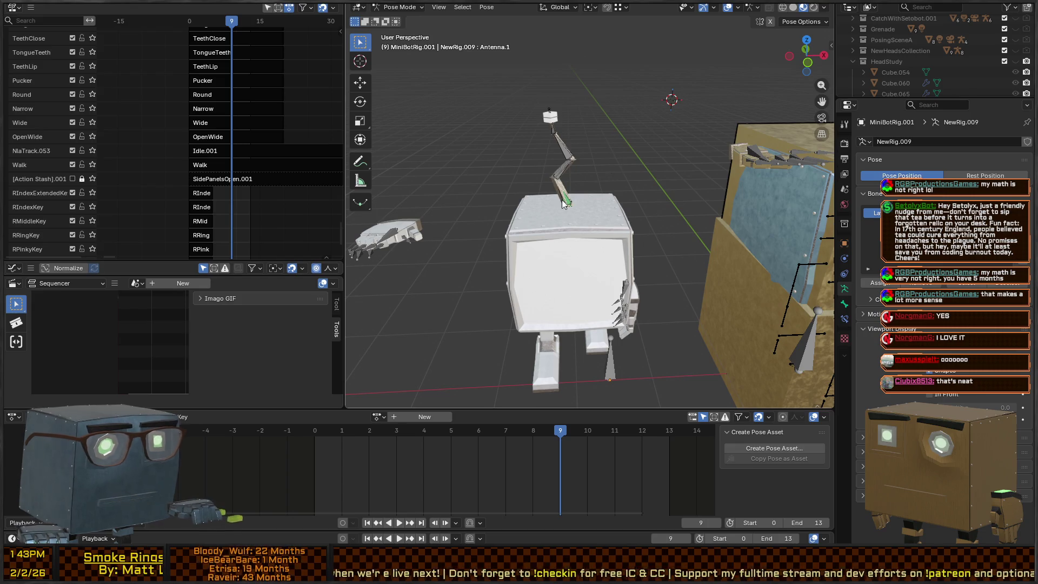
key(a)
drag(560, 431, 315, 431)
click(377, 417)
scroll(210, 211, up, 4)
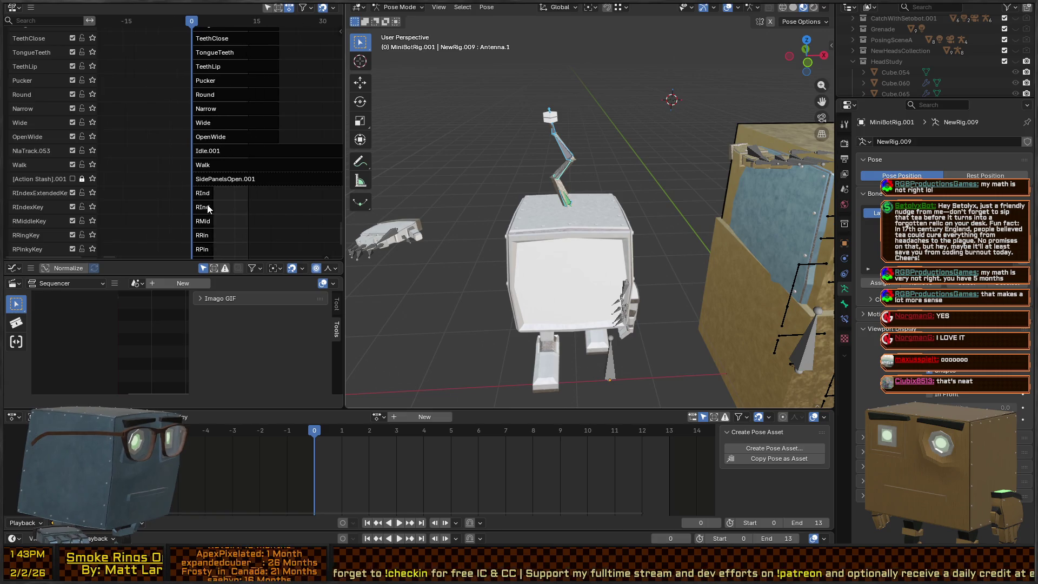
click(216, 205)
- Scroll through the NLA tracks and select the Walk strip
mouse_move(216, 206)
mouse_down()
mouse_move(246, 21)
mouse_move(216, 16)
mouse_up()
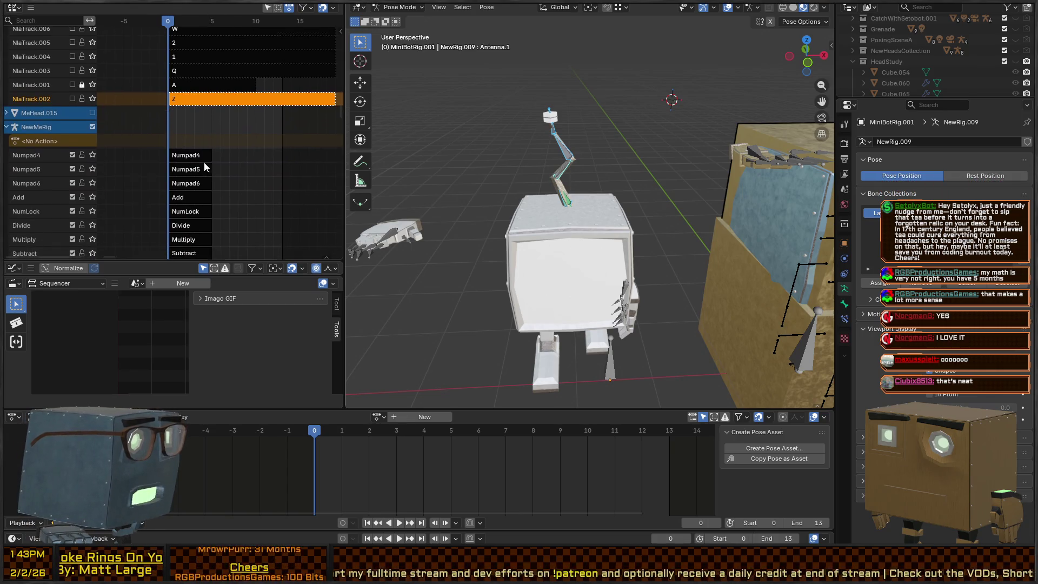
scroll(204, 167, down, 5)
scroll(214, 180, down, 5)
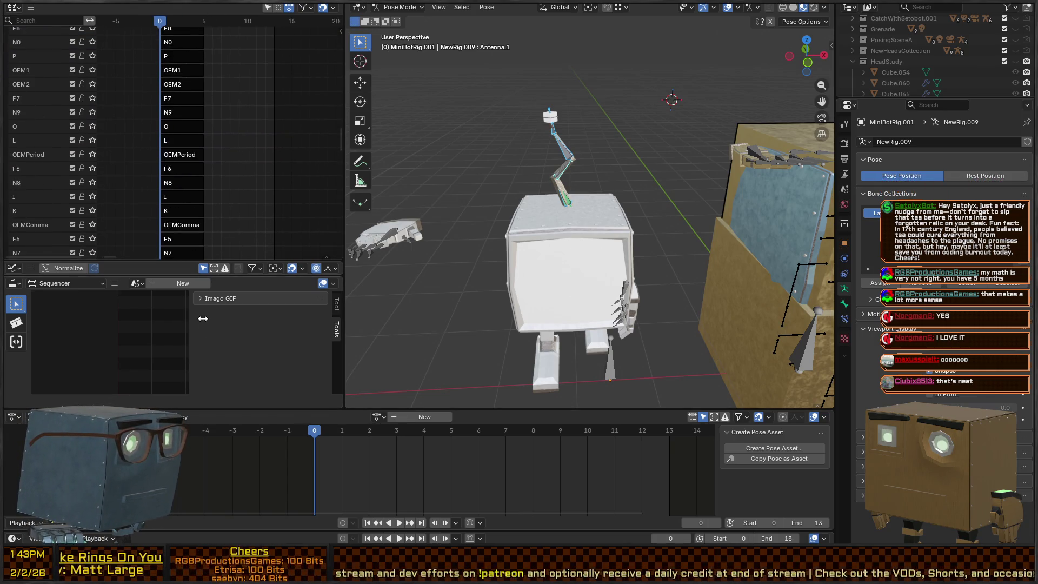
scroll(219, 246, down, 10)
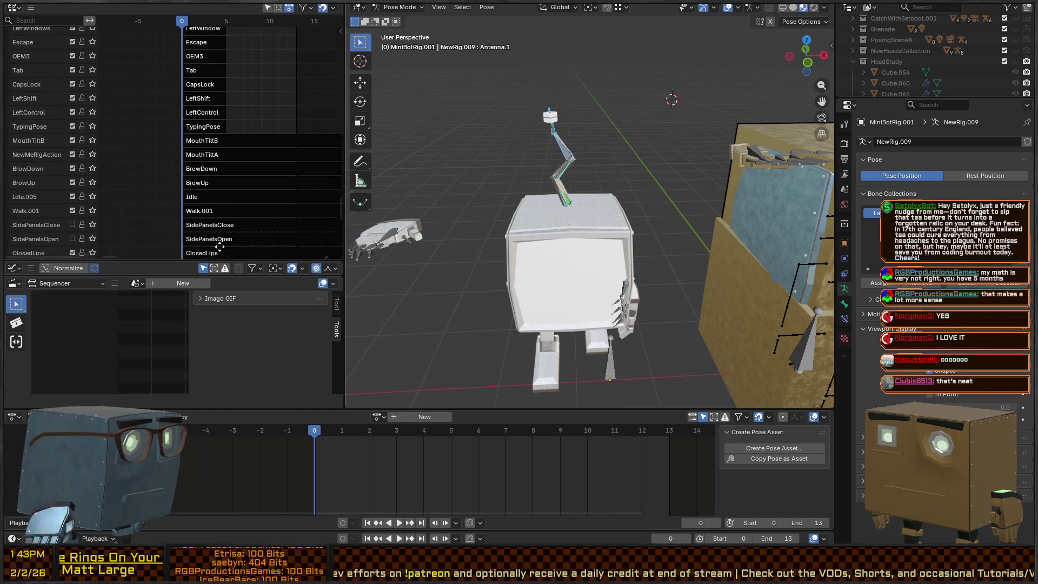
scroll(219, 247, down, 10)
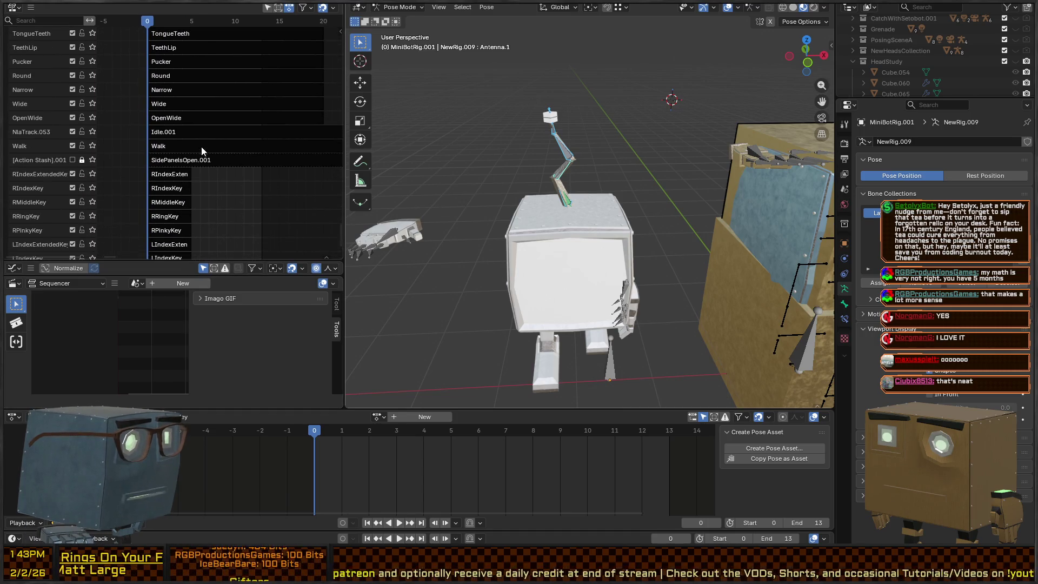
click(203, 150)
- Tweak the Walk strip's action, preview its playback, then return the rig to Object Mode
key(Tab)
key(space)
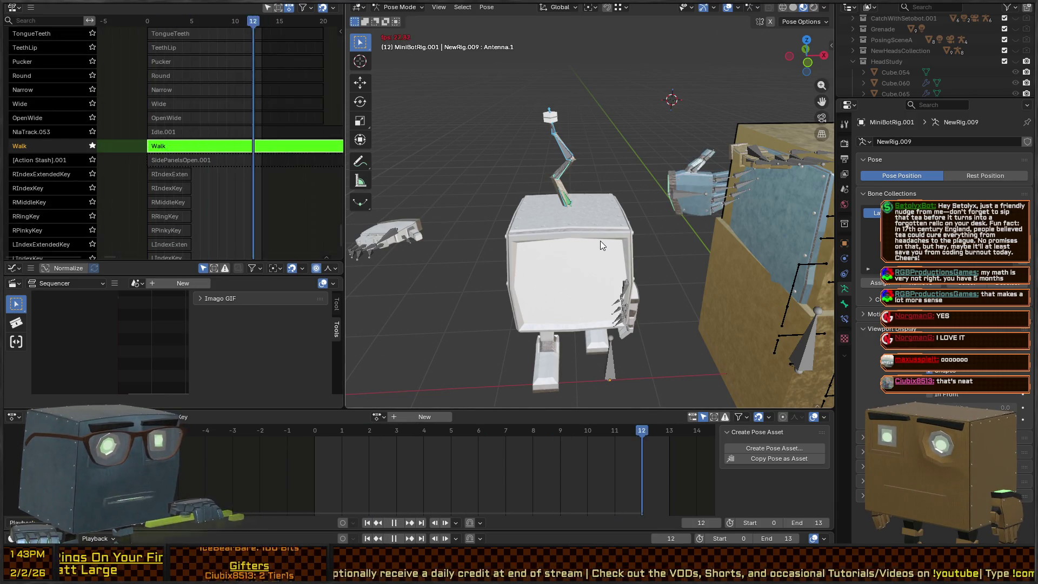
key(Escape)
key(ctrl+Tab)
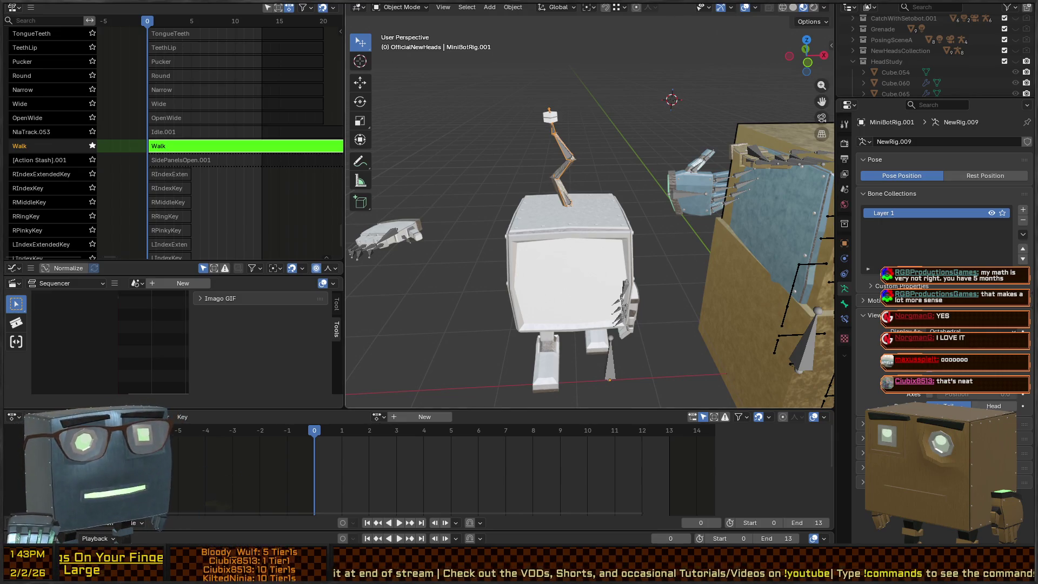
key(ctrl+q)
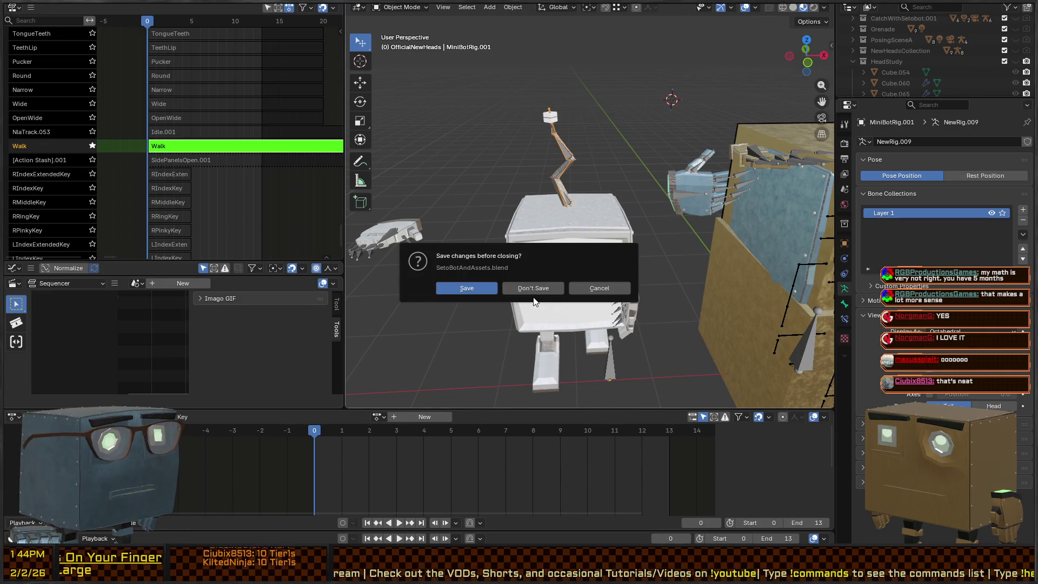
- Close SetoBotAndAssets.blend with Don't Save, discarding its changes
click(531, 290)
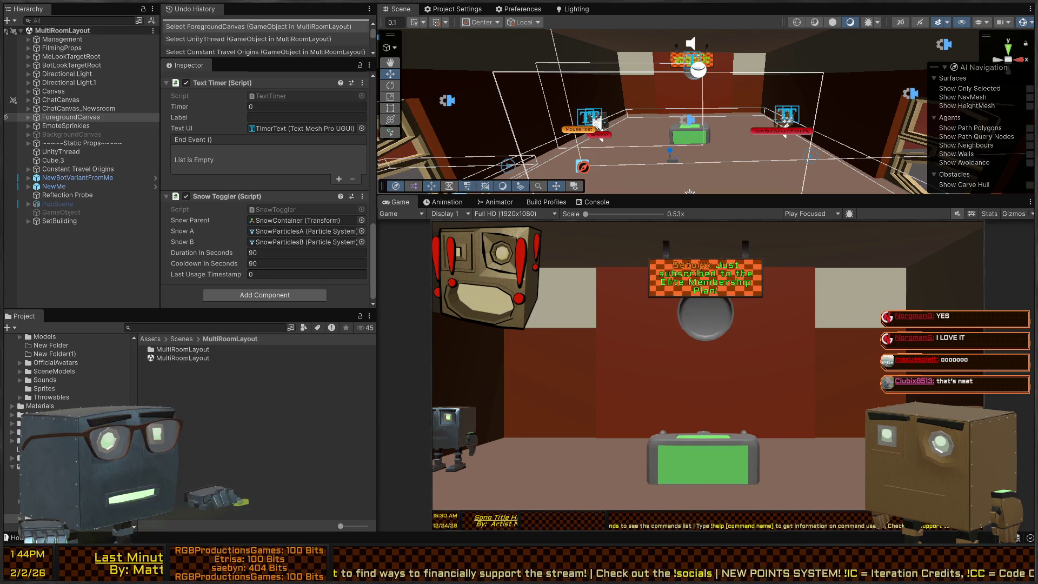
- Enlarge the Scene view over the Game view and orbit and fly to frame the whole room
drag(698, 69, 722, 95)
drag(738, 202, 738, 382)
drag(627, 211, 600, 216)
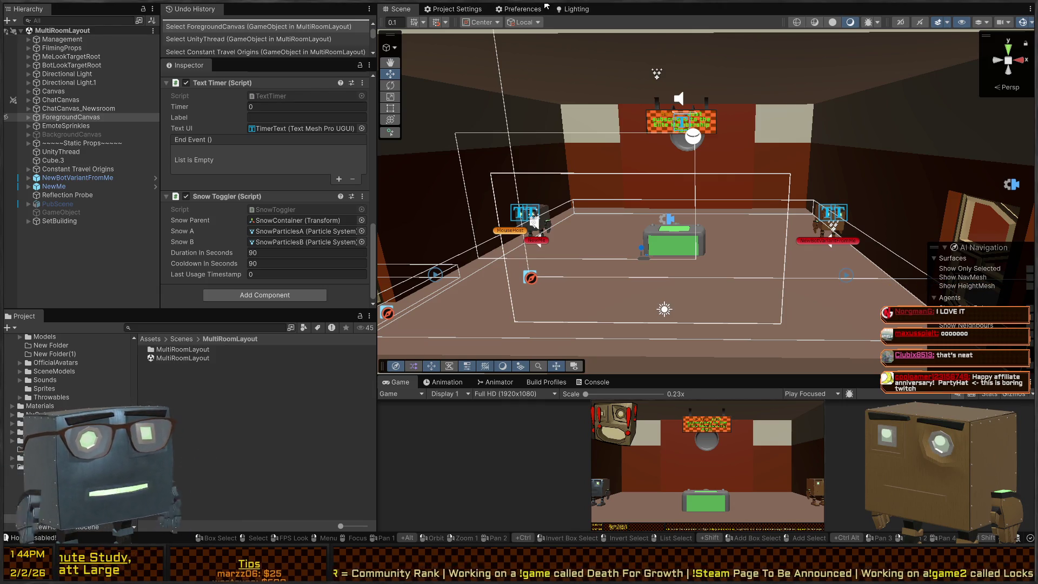
mouse_move(755, 169)
mouse_down()
mouse_move(745, 154)
mouse_move(724, 193)
mouse_up()
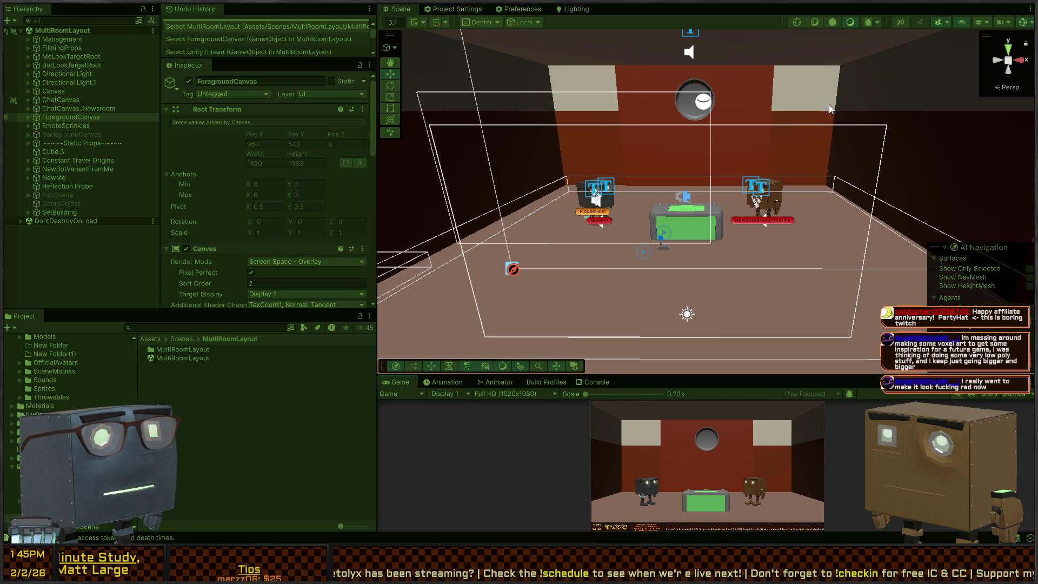
- Fly and orbit the Scene view around the two bots beside the desk, stopping play mode
key(s)
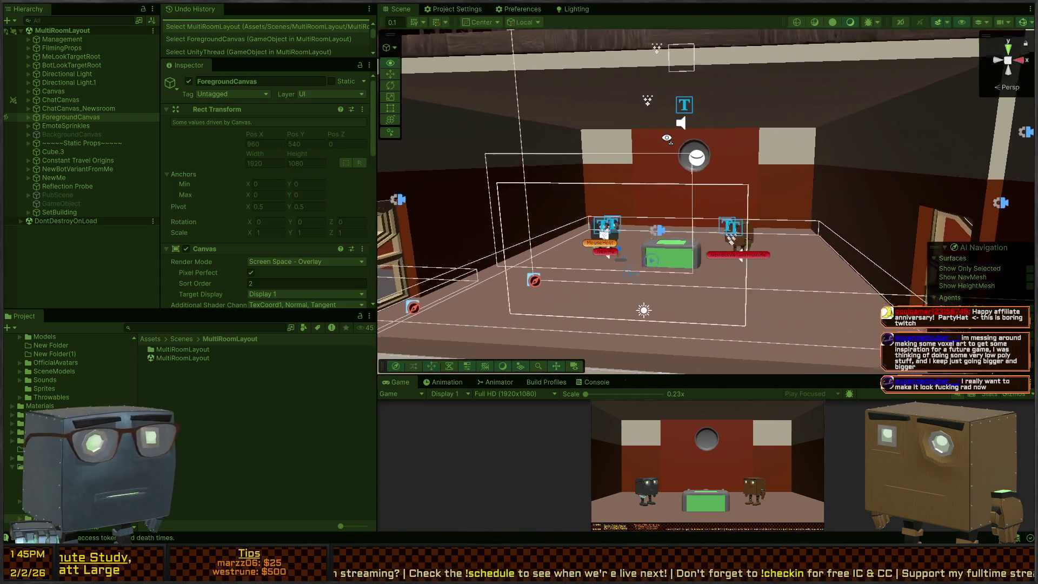
key(s)
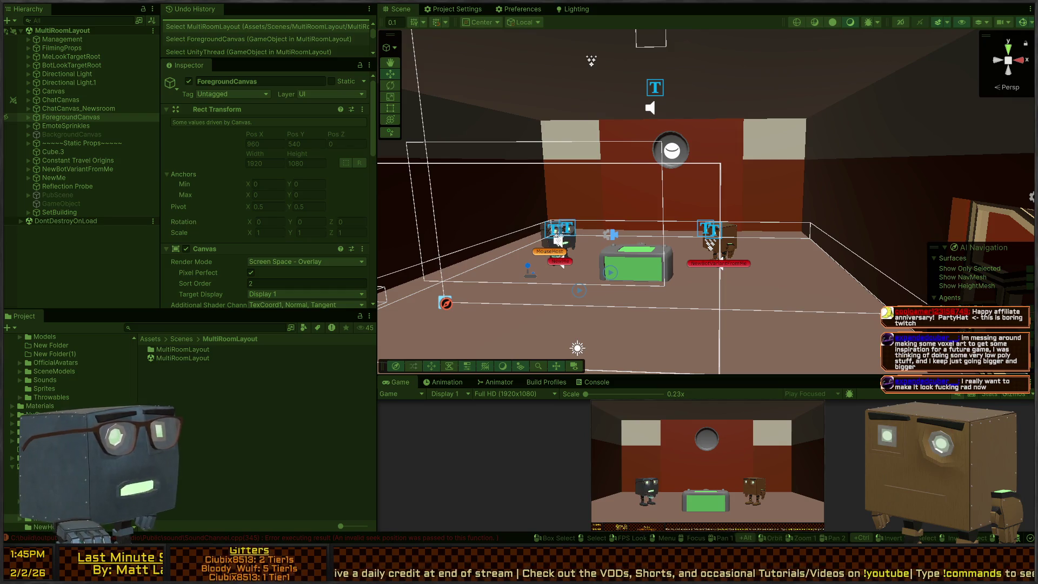
mouse_move(591, 60)
mouse_down()
mouse_move(627, 168)
mouse_move(614, 172)
mouse_move(647, 186)
mouse_up()
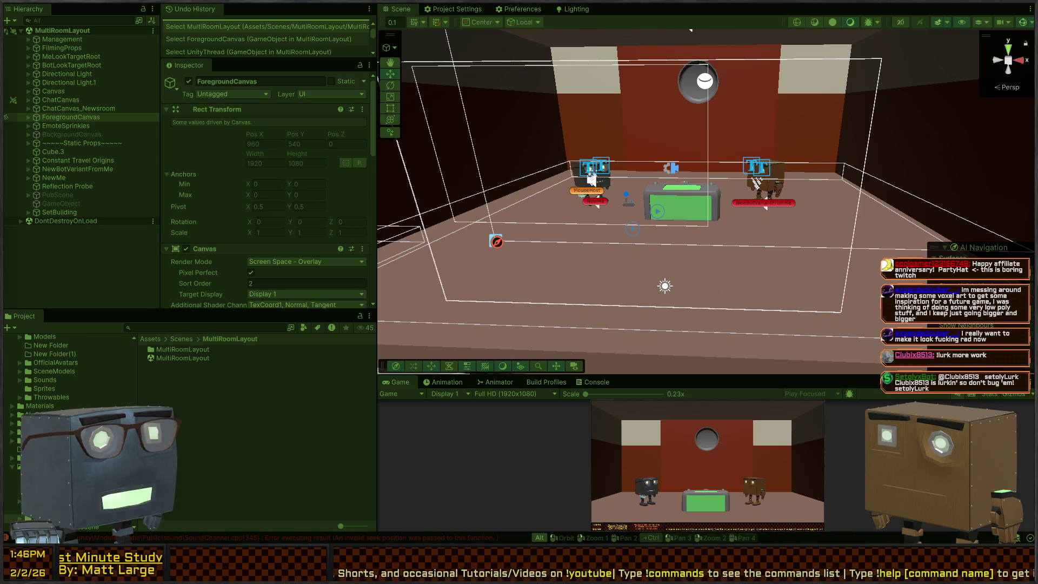
key(alt)
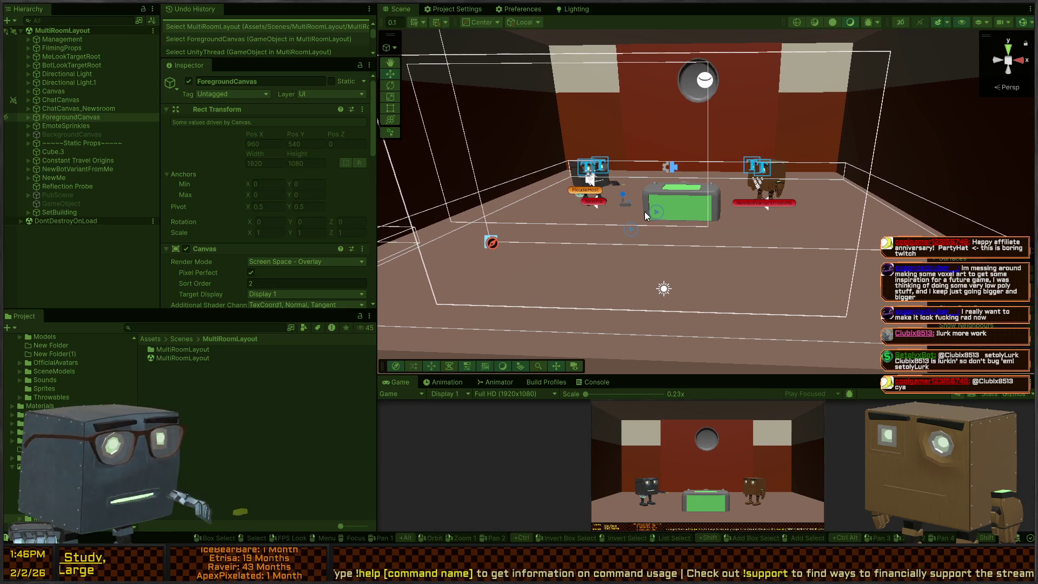
key(ctrl+p)
drag(581, 296, 703, 178)
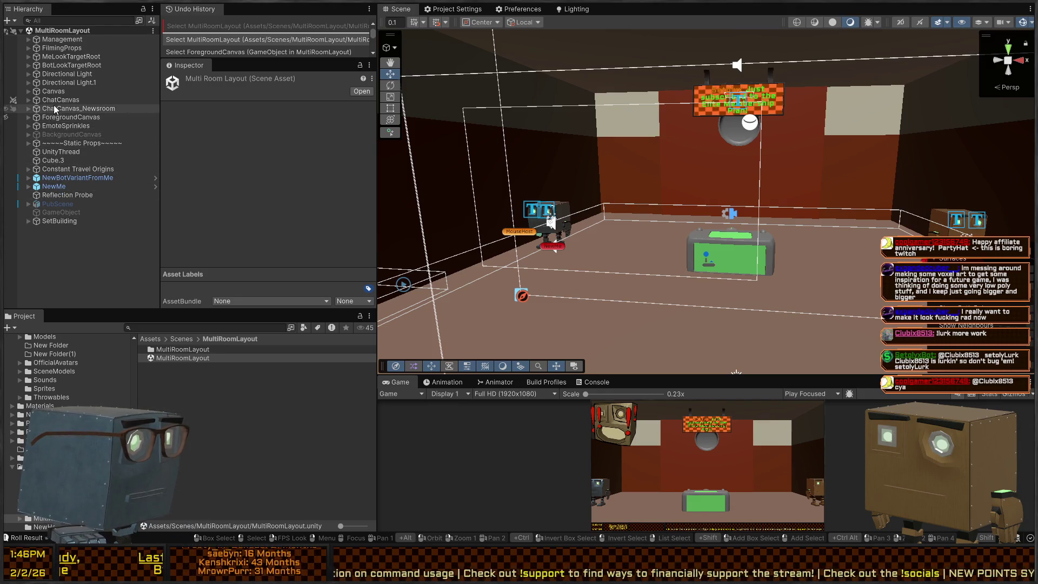
- On SetBuilding's Scene Orchestrator, assign NewBotVariantFromMe as the Seto Bot Positions
click(38, 221)
scroll(280, 175, down, 10)
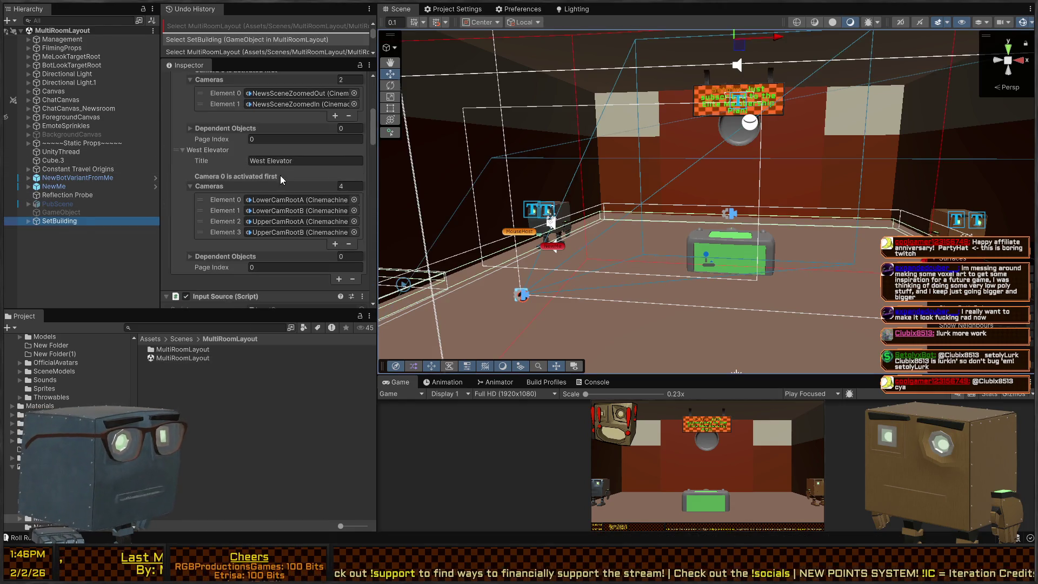
scroll(184, 187, up, 10)
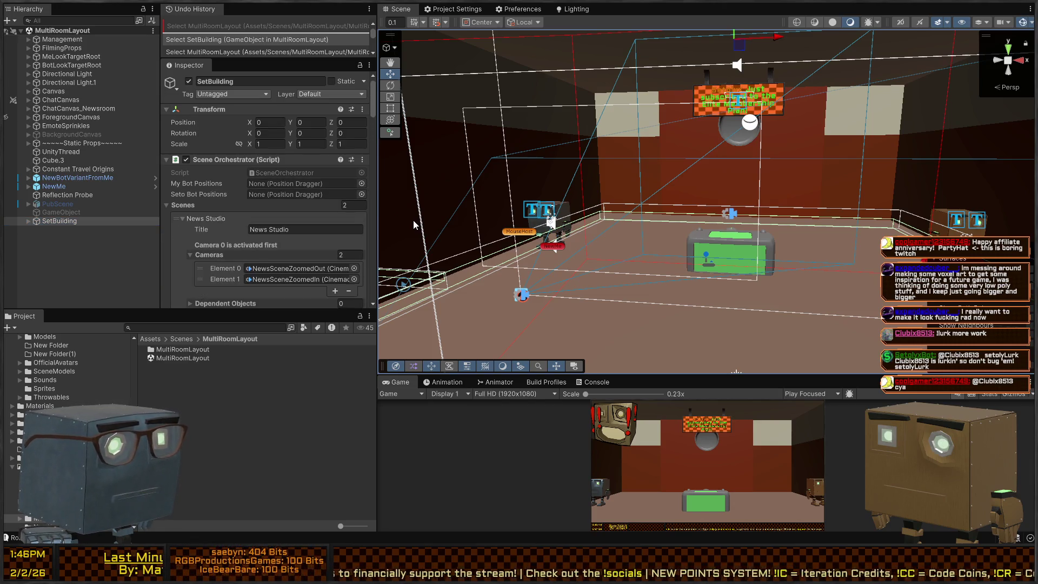
click(362, 195)
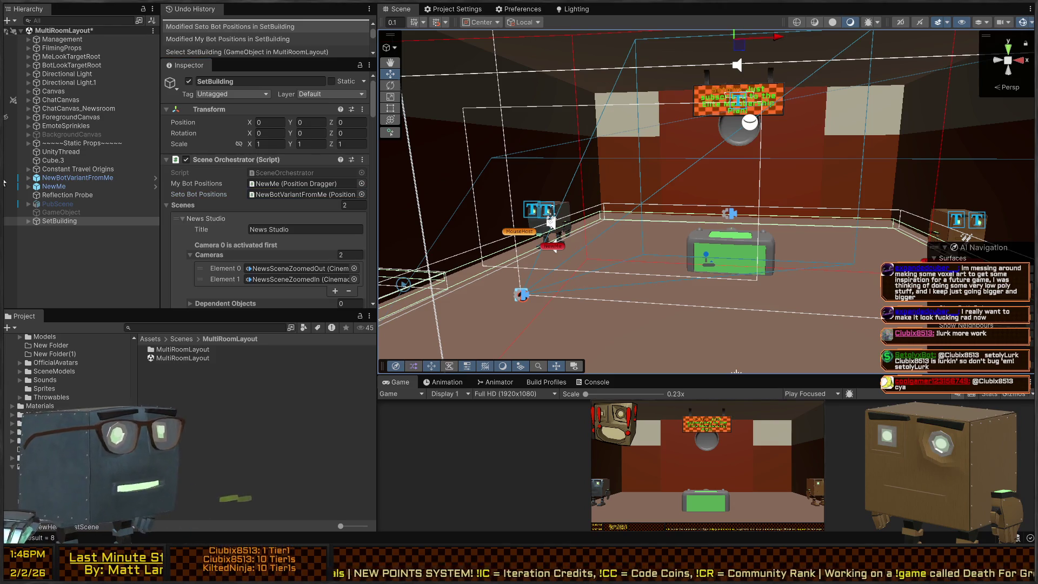
- Toggle data mode on and off in the running game, then scroll to the West Elevator entry
key(d)
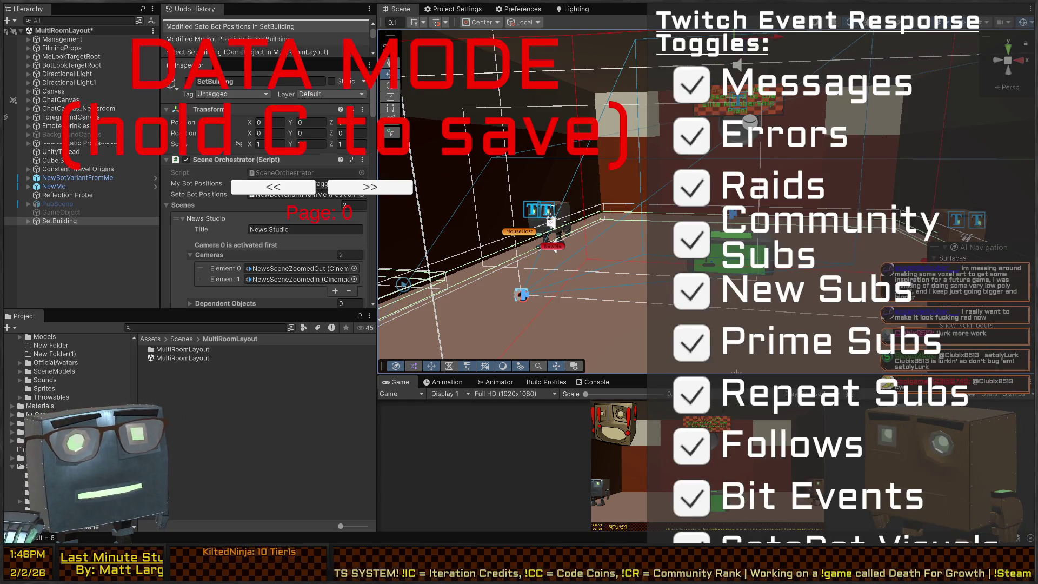
key(d)
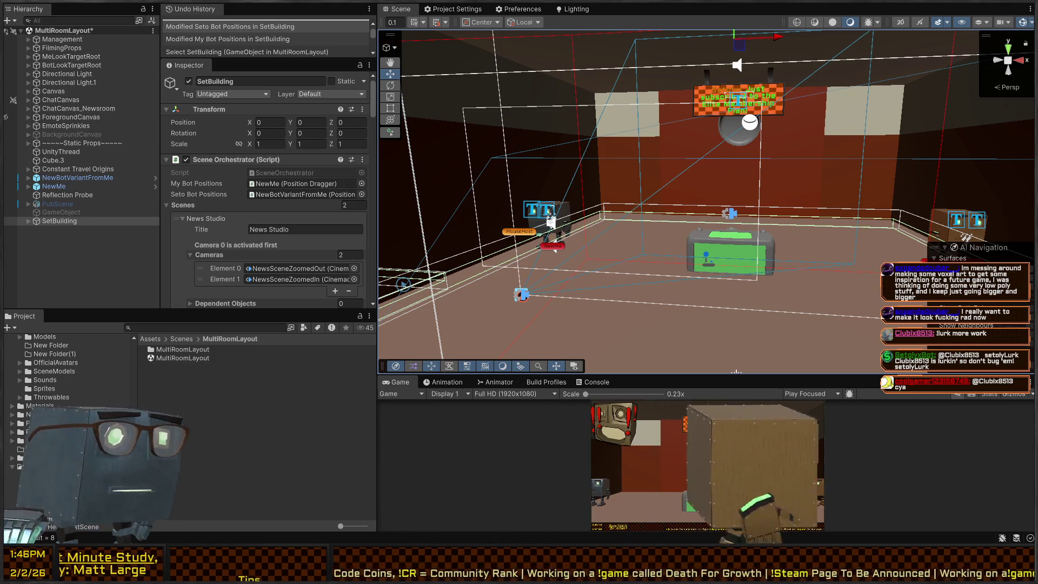
key(d)
key(d)
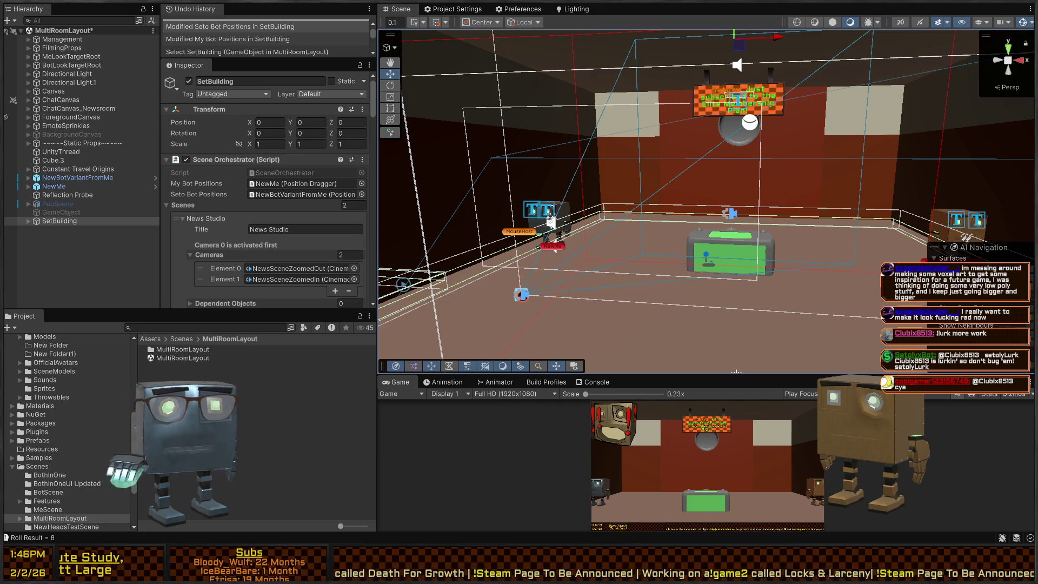
key(d)
key(d)
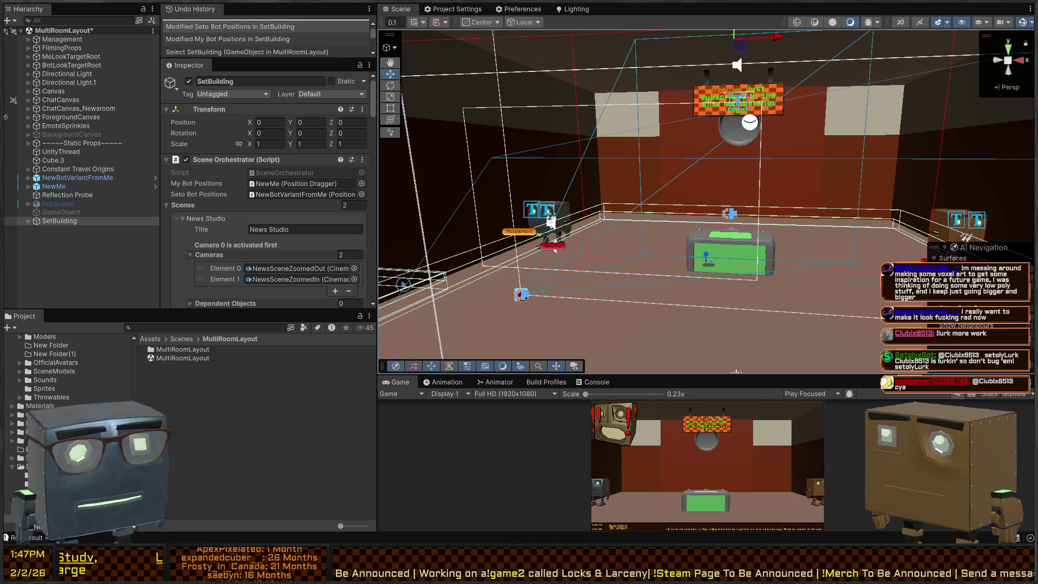
scroll(268, 189, down, 5)
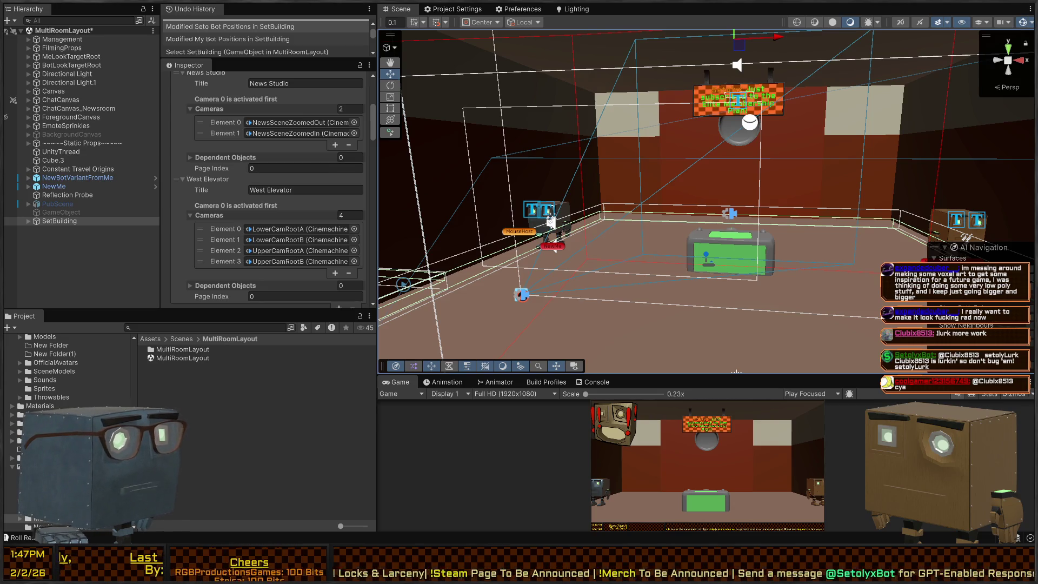
- Check News Studio's Page Index, then fly the Scene view toward the back wall and console
click(252, 169)
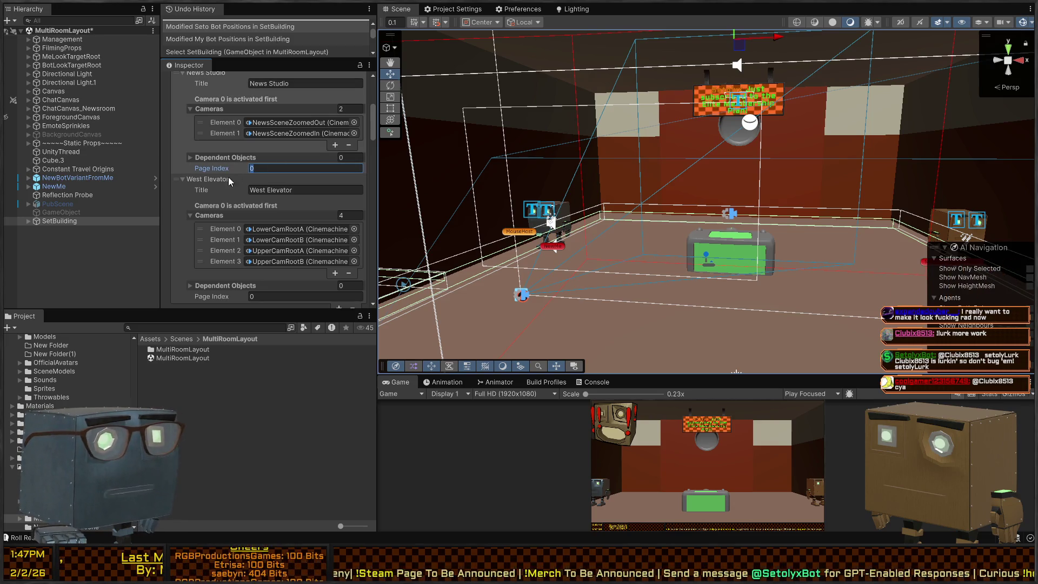
scroll(221, 213, up, 3)
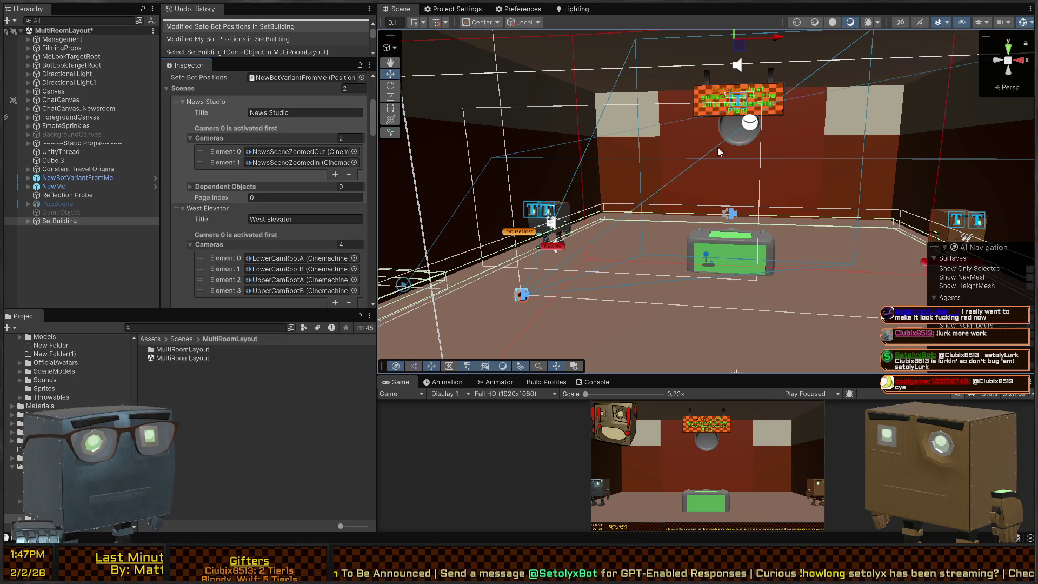
mouse_move(625, 99)
mouse_down()
mouse_move(649, 189)
mouse_move(790, 307)
mouse_move(689, 232)
mouse_move(672, 232)
mouse_move(772, 156)
mouse_move(755, 439)
mouse_up()
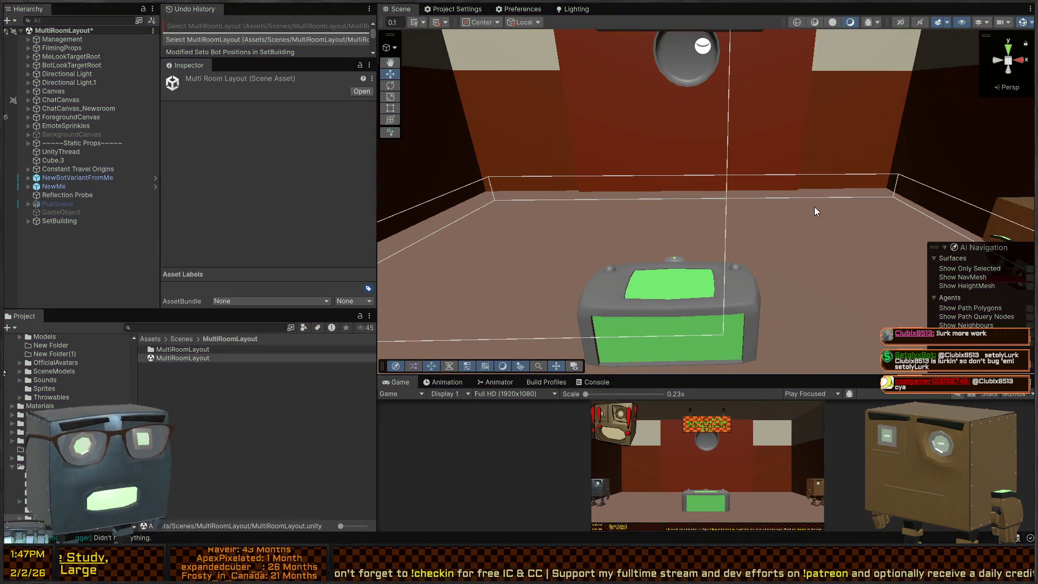
- Fly the Scene view closer to the console box and turn it to face the room
mouse_move(814, 206)
mouse_down()
mouse_move(792, 211)
mouse_move(818, 189)
mouse_up()
key(w)
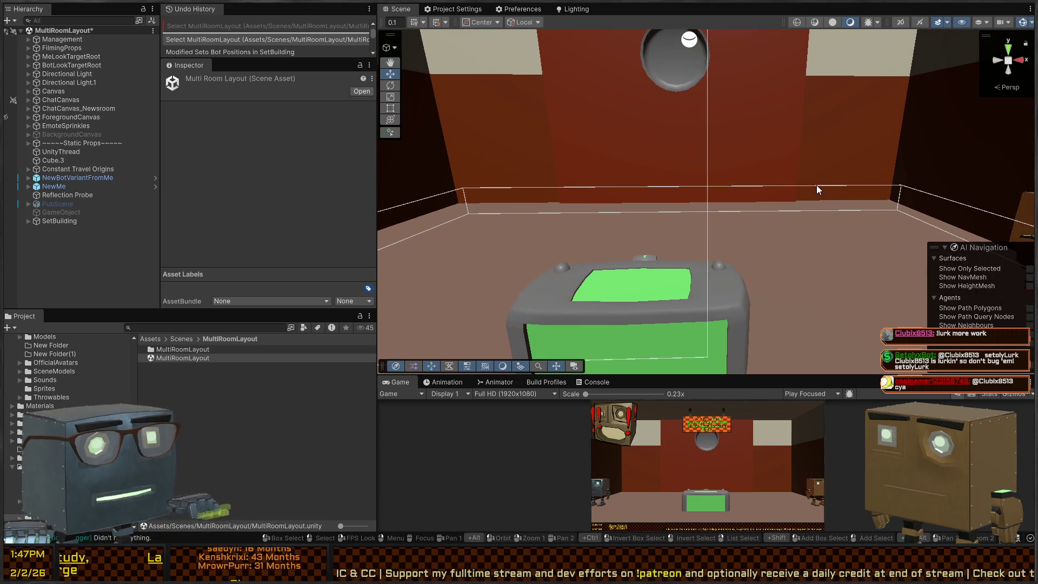
key(alt)
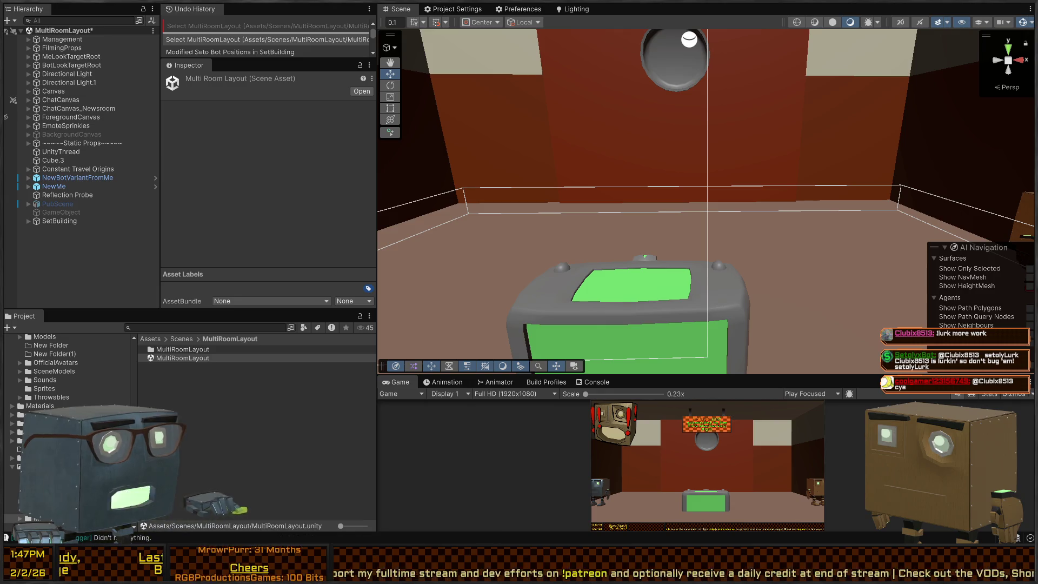
mouse_move(675, 190)
mouse_down()
mouse_move(439, 201)
mouse_move(601, 232)
mouse_move(665, 227)
mouse_up()
- Play and stop the scene, then bring up SceneOrchestrator.cs in Visual Studio
key(ctrl+p)
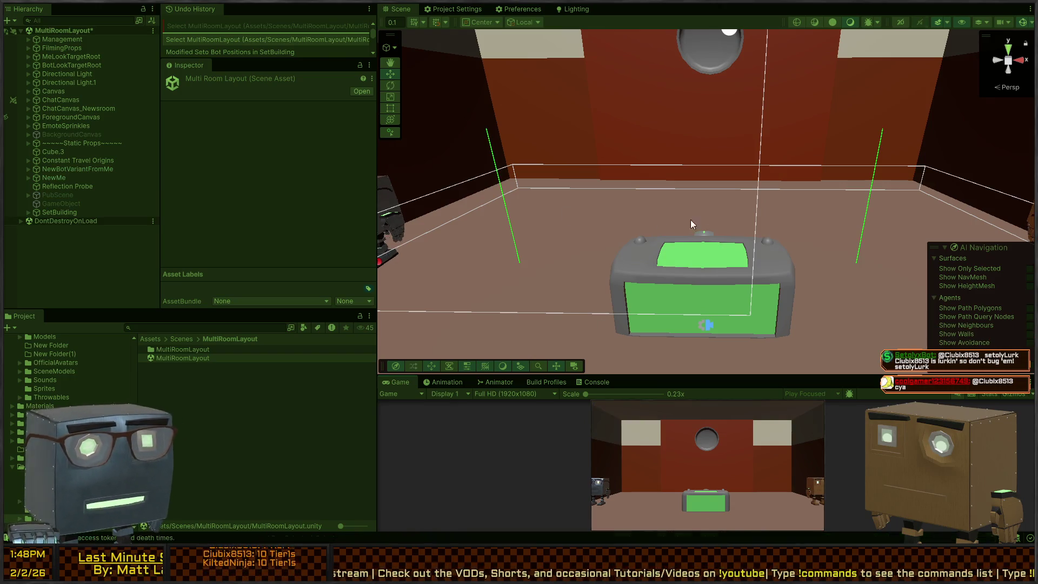
key(ctrl+p)
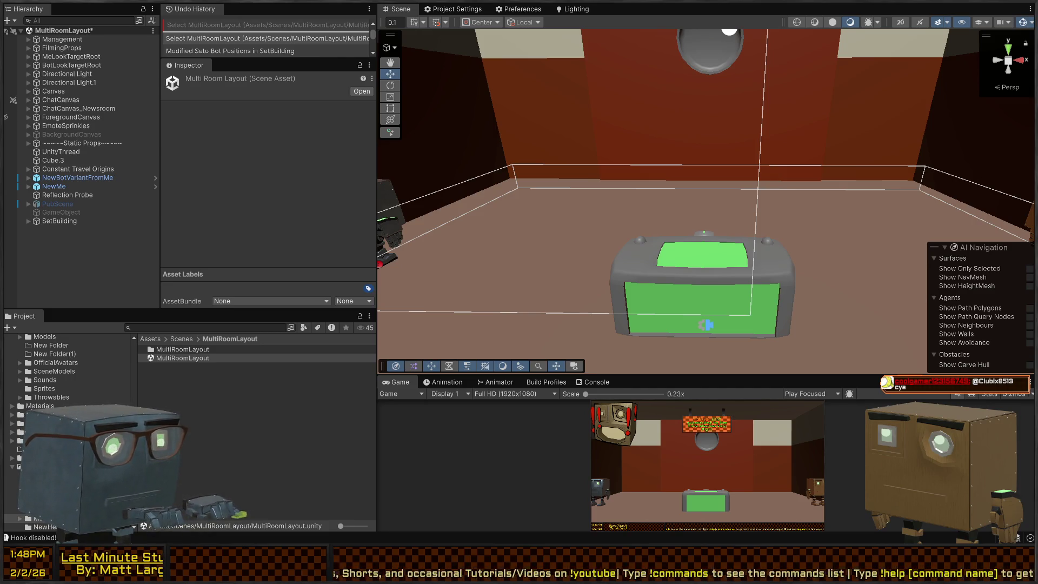
key(alt+Tab)
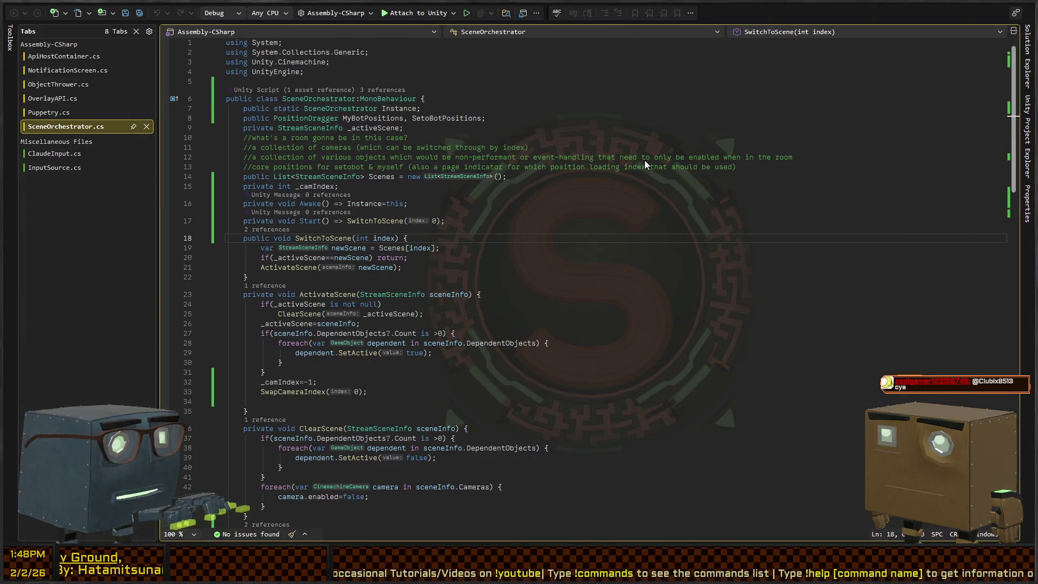
- Open the PositionDragger class definition and scroll down to its Update method
ctrl+click(306, 118)
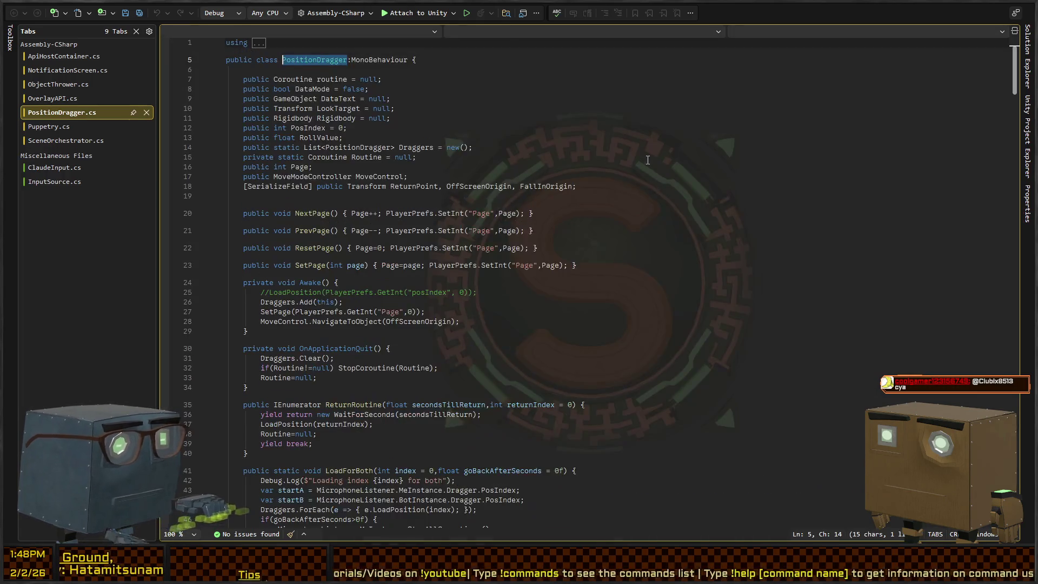
scroll(371, 238, down, 8)
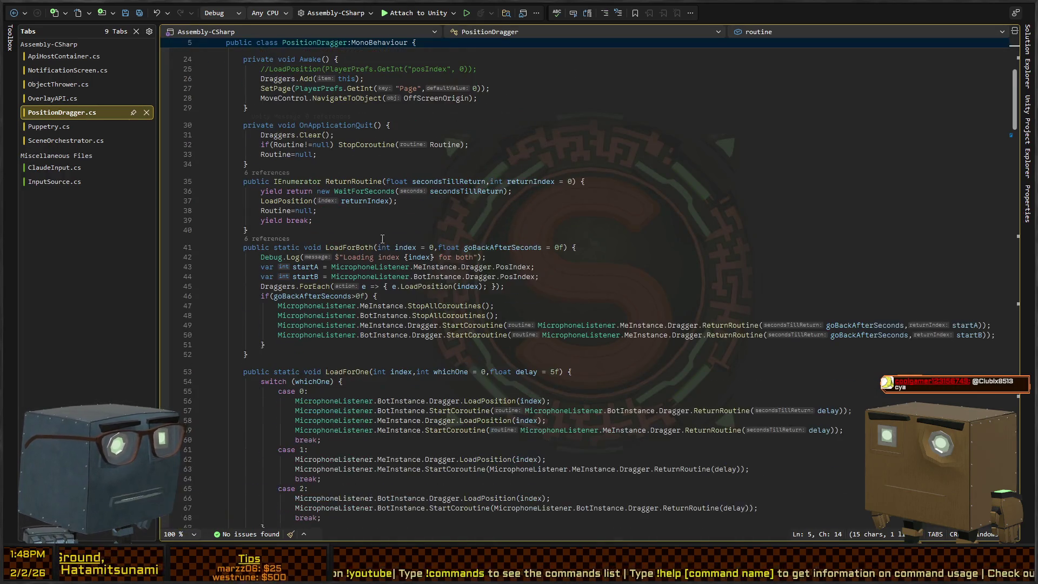
scroll(356, 183, down, 4)
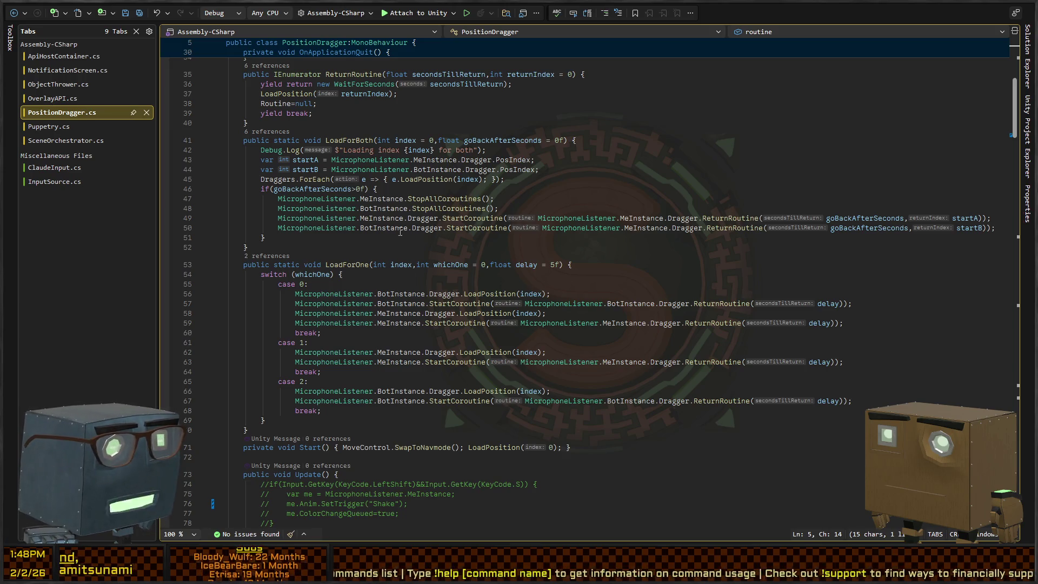
scroll(348, 217, down, 16)
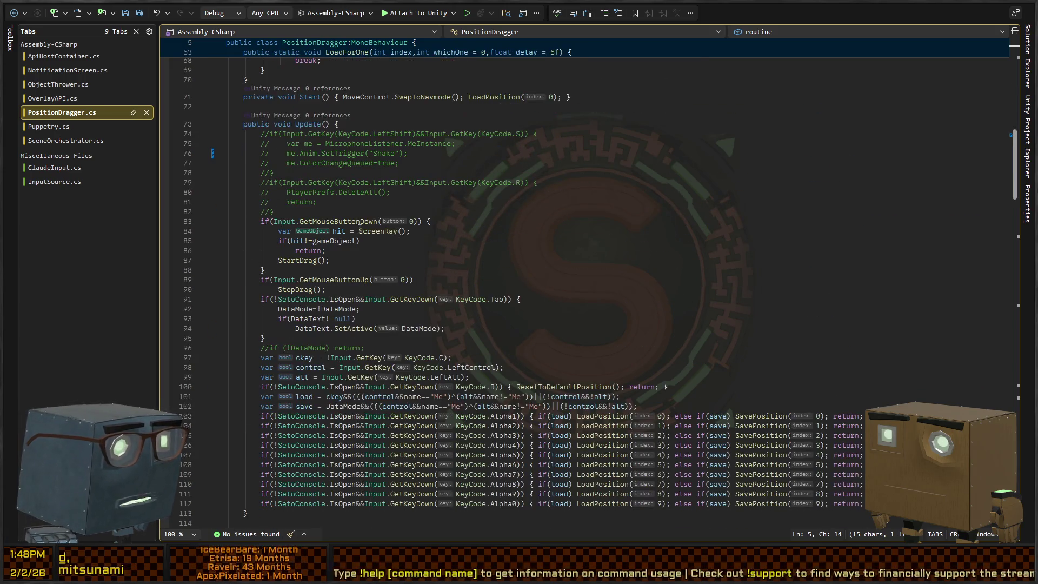
- Jump to the SavePosition method definition from the line 103 call, then return to Unity
click(647, 243)
click(737, 243)
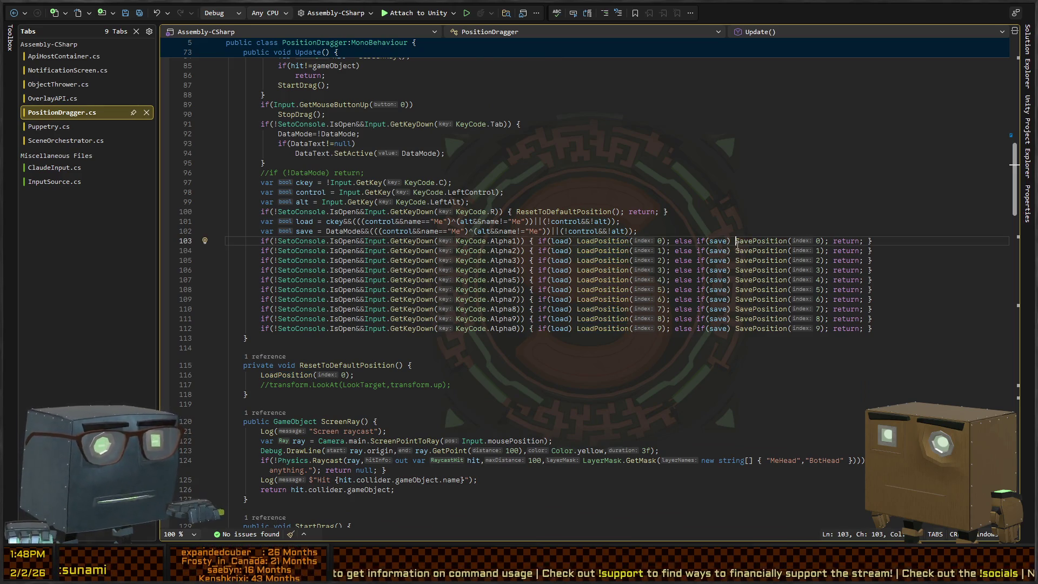
key(F12)
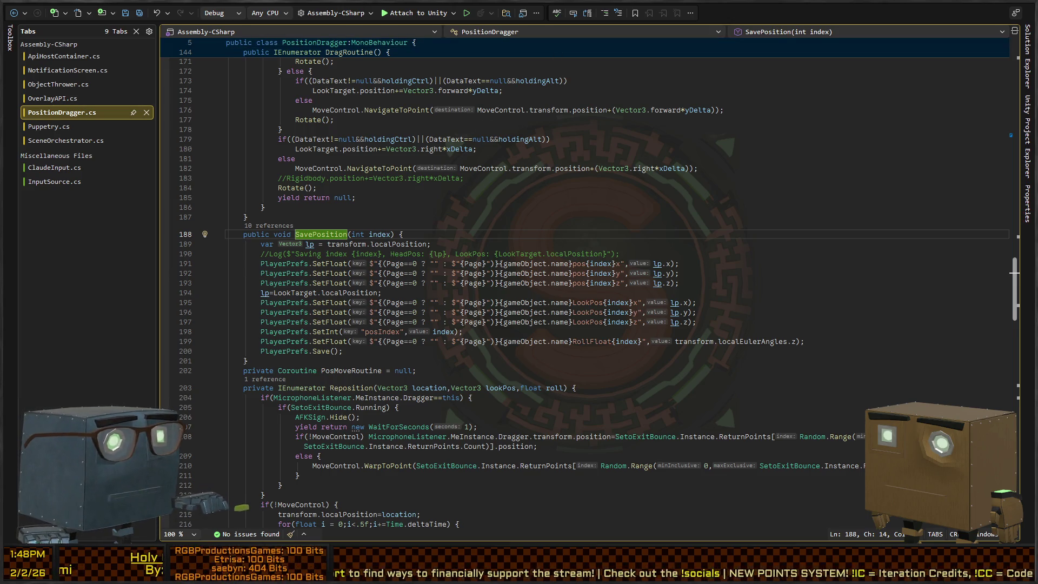
key(alt+Tab)
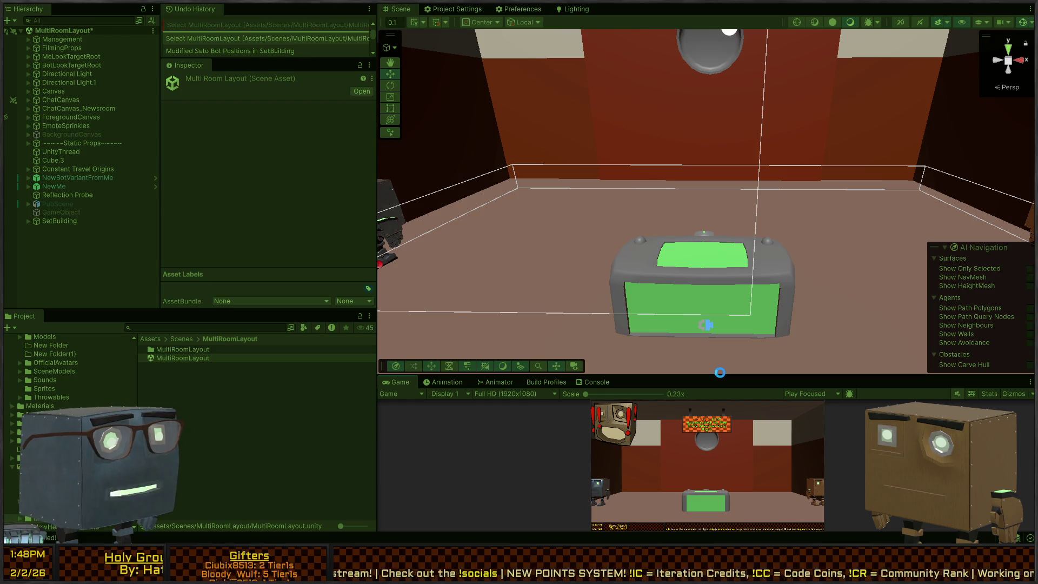
- Play the scene with the DATA MODE overlay in an enlarged Game view, then return to PositionDragger's Update code
key(ctrl+p)
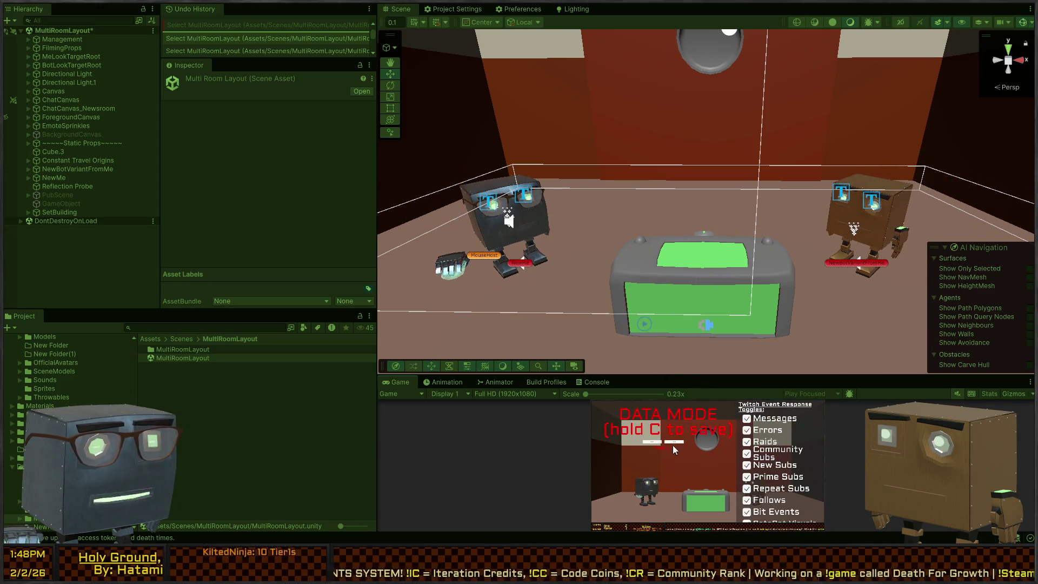
click(675, 440)
click(674, 443)
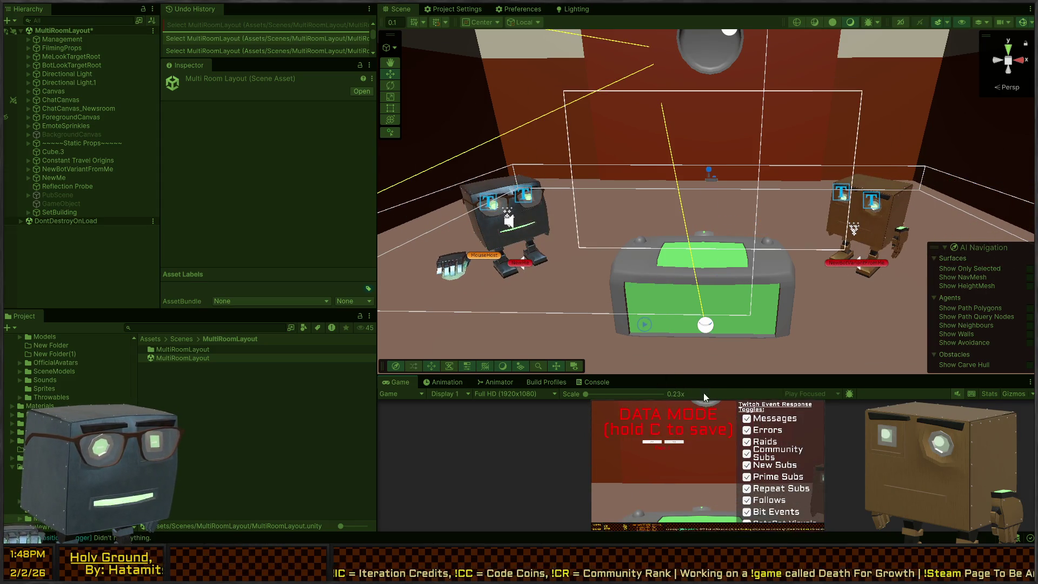
drag(704, 378, 703, 258)
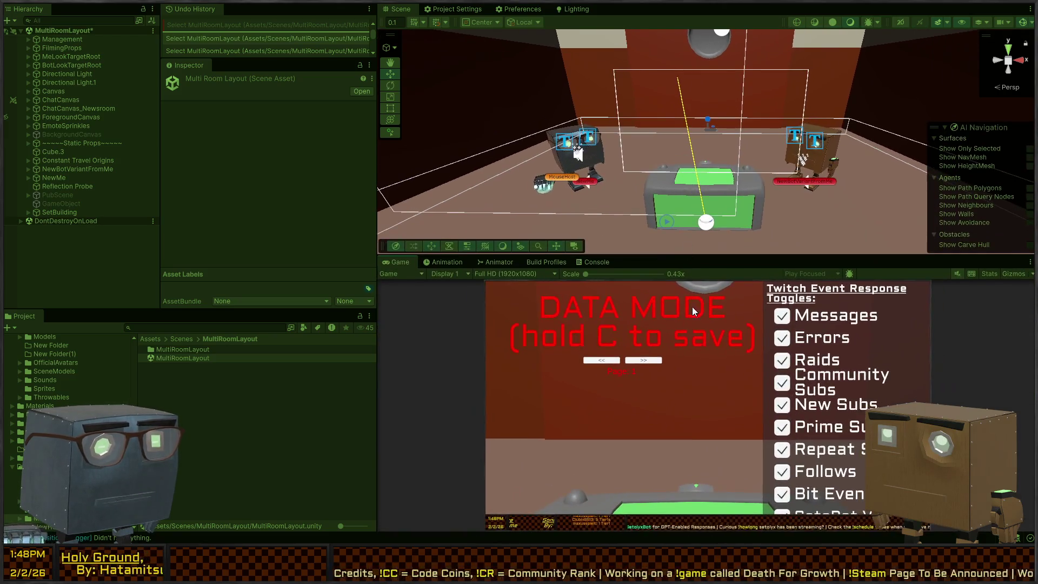
click(710, 407)
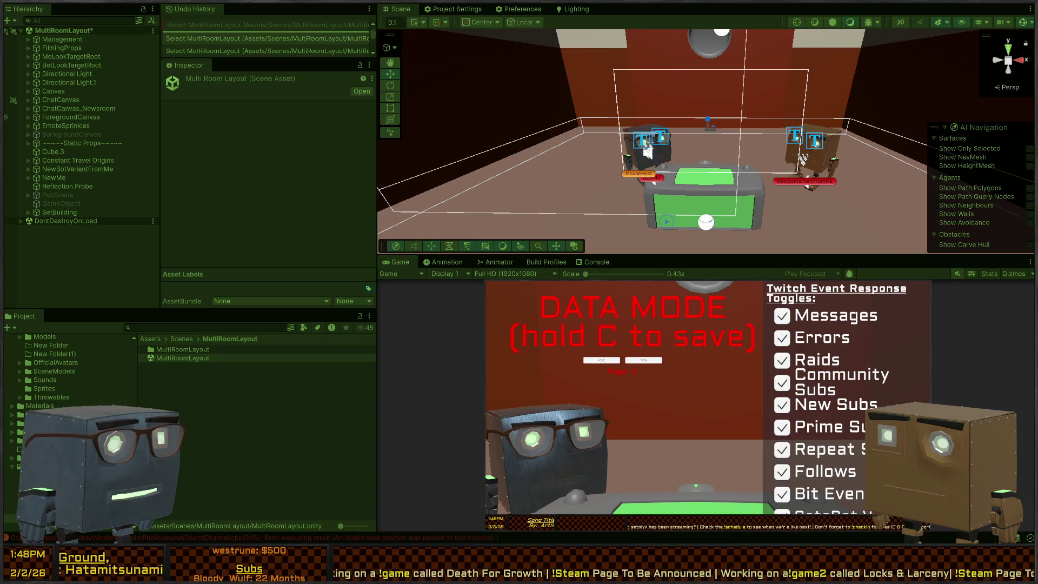
key(alt+Tab)
key(ctrl+minus)
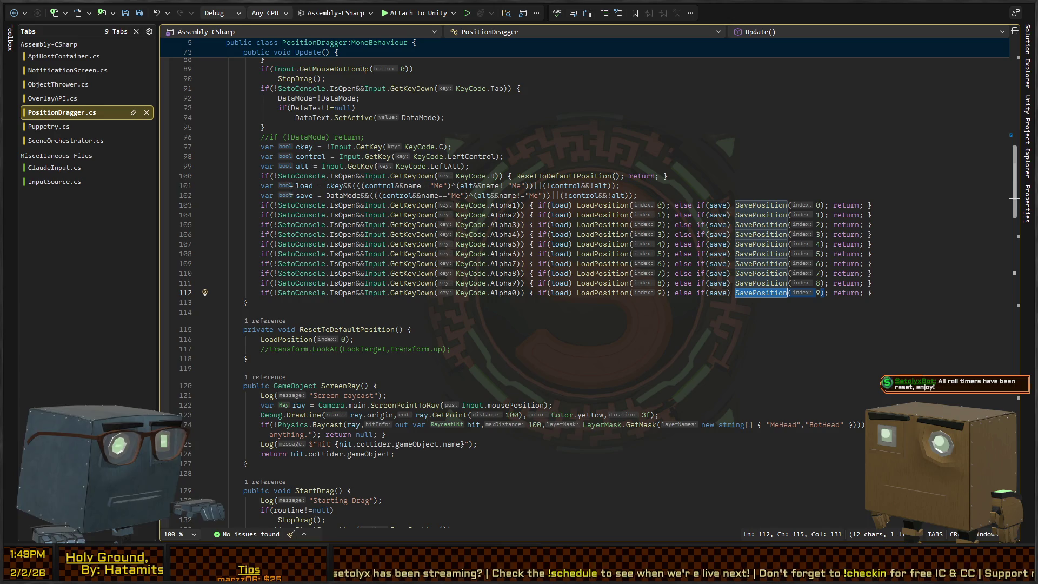
- Highlight DataMode and control on line 102 to see how the save condition combines them
double_click(344, 196)
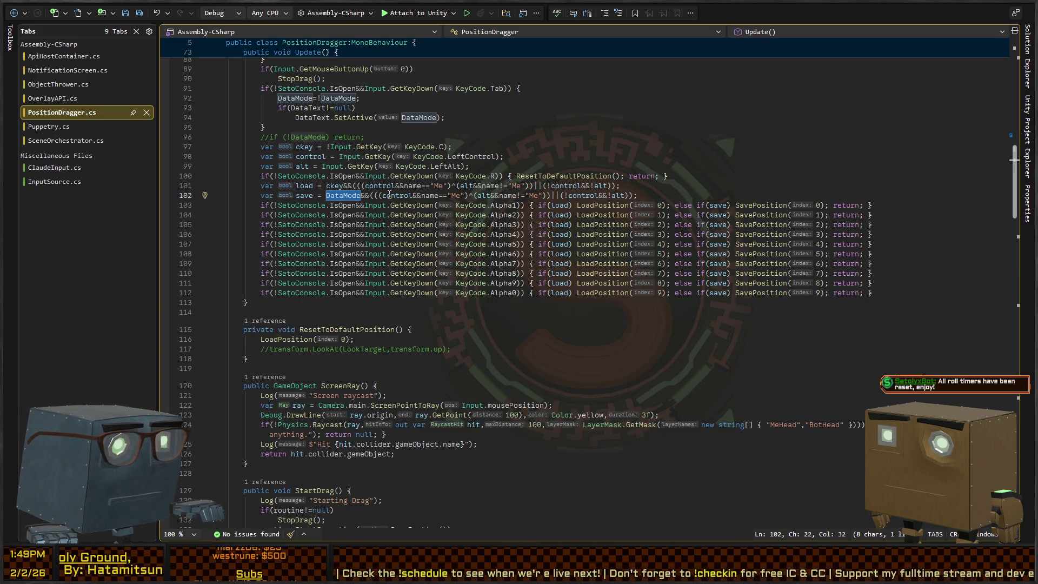
double_click(410, 198)
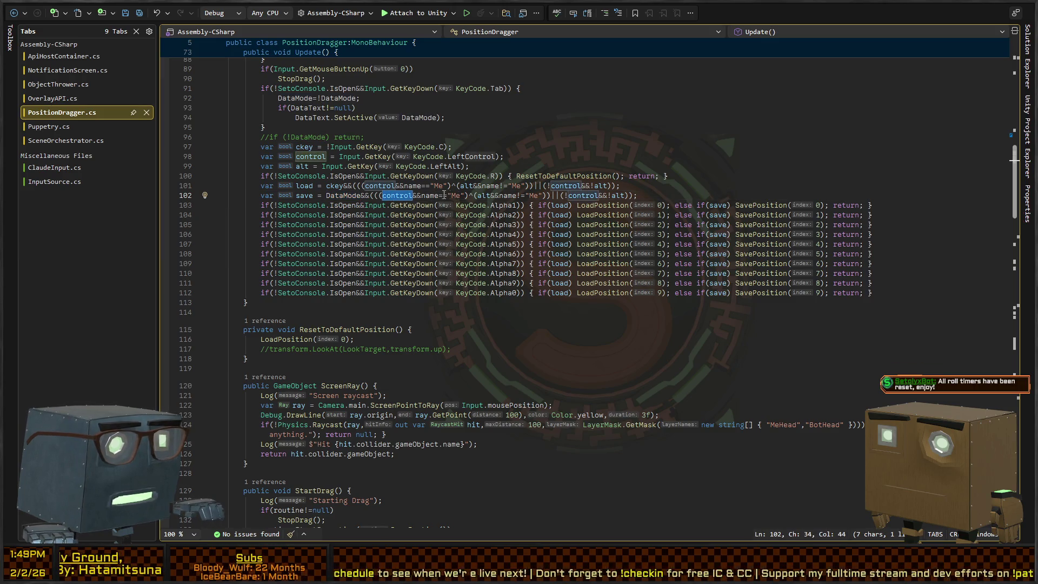